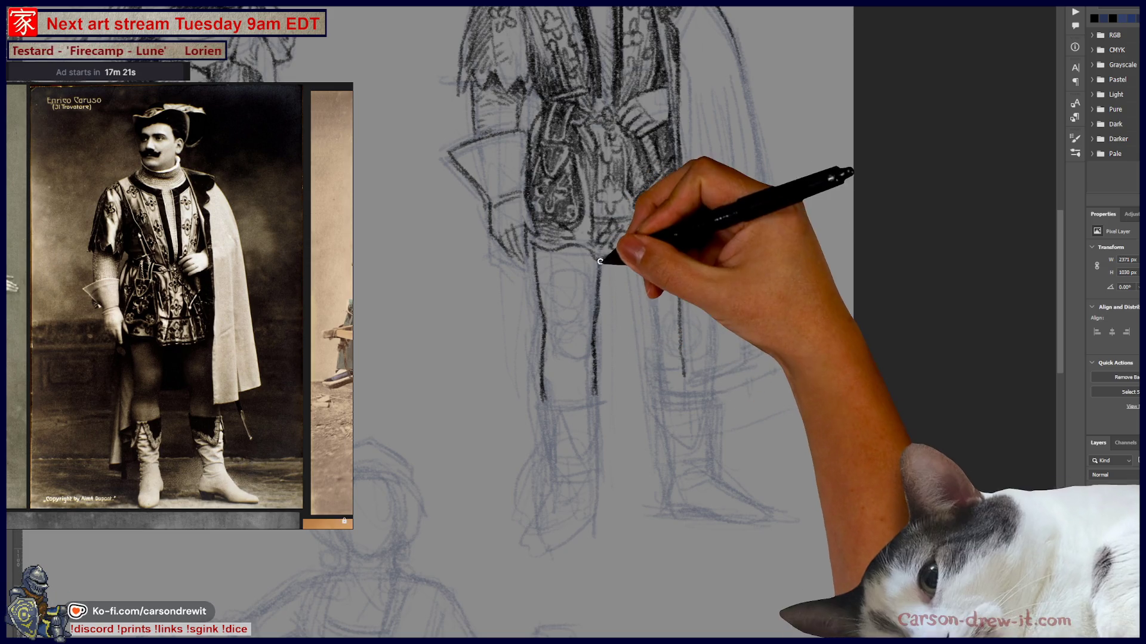
# Ink darker pencil lines over the tunic, belt and upper legs, panning along the figure
pyautogui.moveTo(458, 106); pyautogui.dragTo(481, 214)
pyautogui.moveTo(567, 403); pyautogui.dragTo(570, 437)
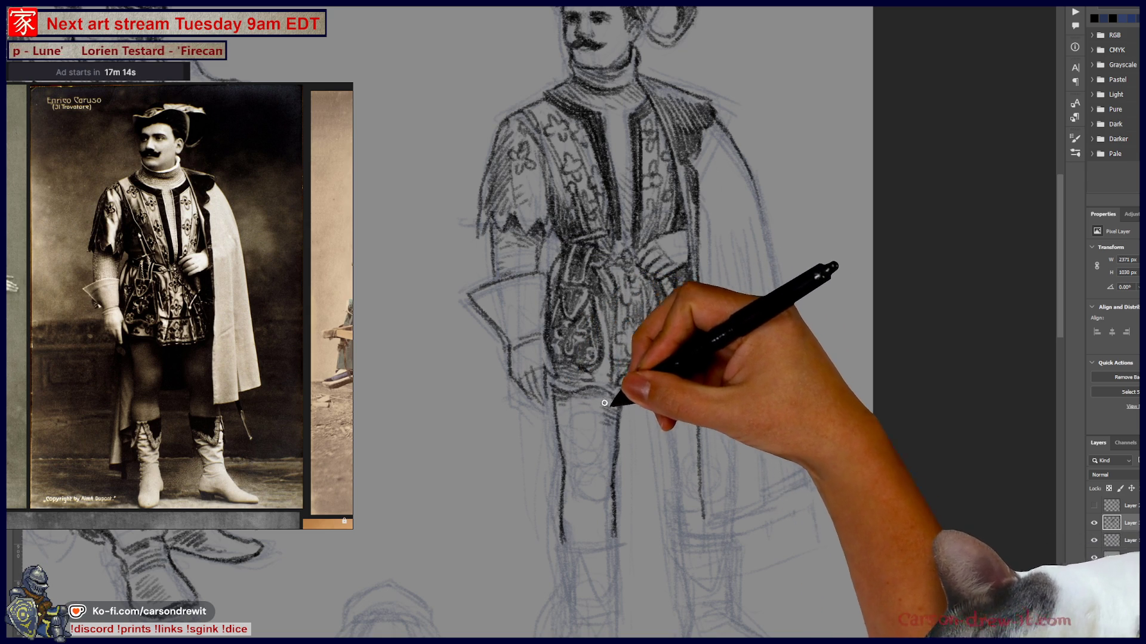
pyautogui.moveTo(691, 486); pyautogui.dragTo(727, 432)
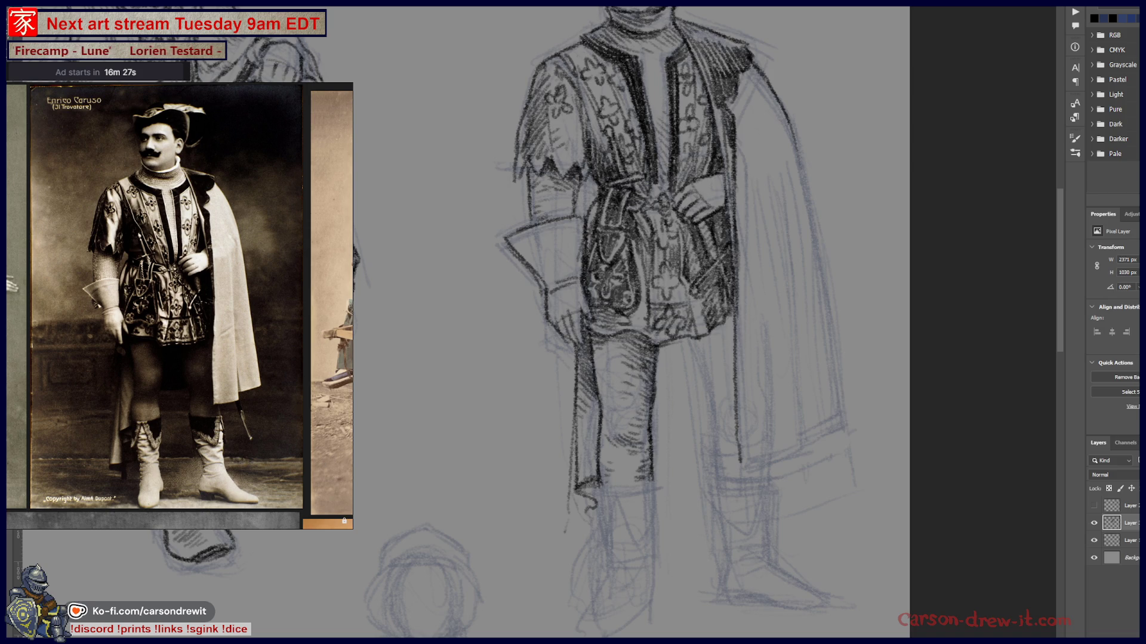
pyautogui.hotkey('alt', 'Tab')
# Scroll up and down through the Discord server sidebar
pyautogui.scroll(-10, 426, 207)
pyautogui.scroll(-10, 436, 229)
pyautogui.scroll(-10, 438, 235)
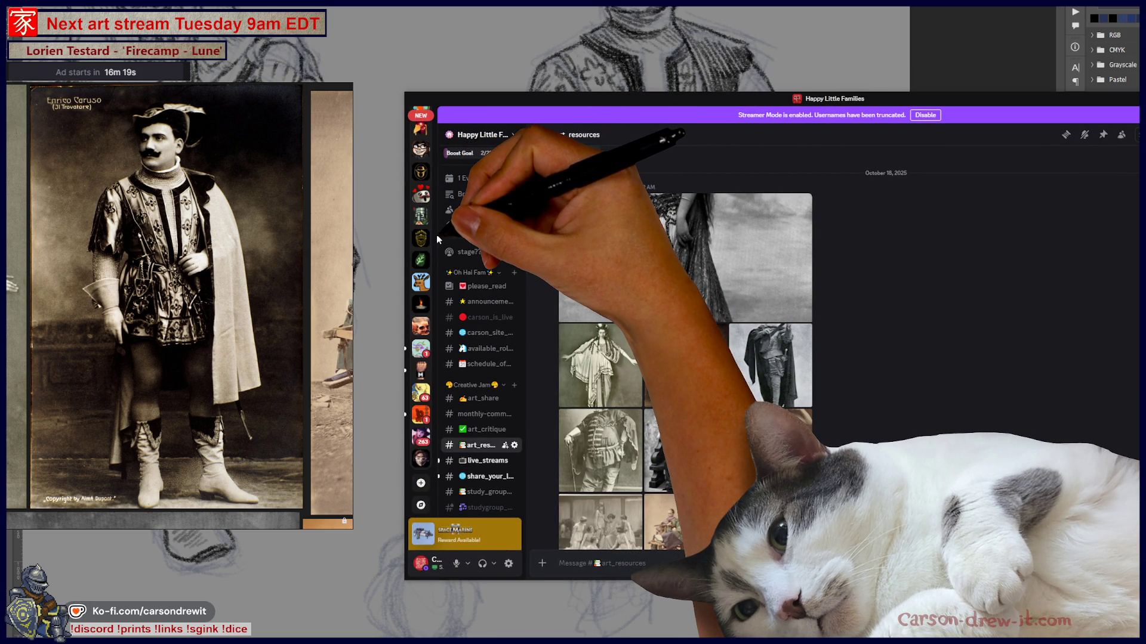
pyautogui.scroll(10, 425, 263)
pyautogui.scroll(10, 425, 263)
pyautogui.scroll(10, 426, 264)
pyautogui.scroll(10, 426, 263)
pyautogui.scroll(10, 426, 263)
pyautogui.scroll(-5, 422, 269)
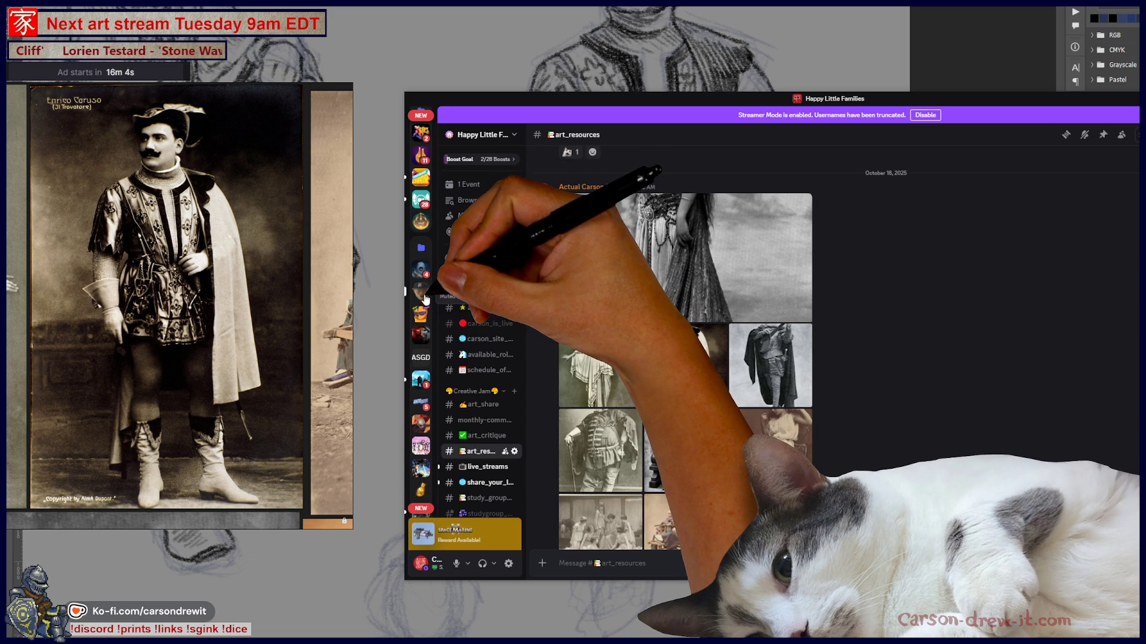
pyautogui.scroll(-10, 426, 301)
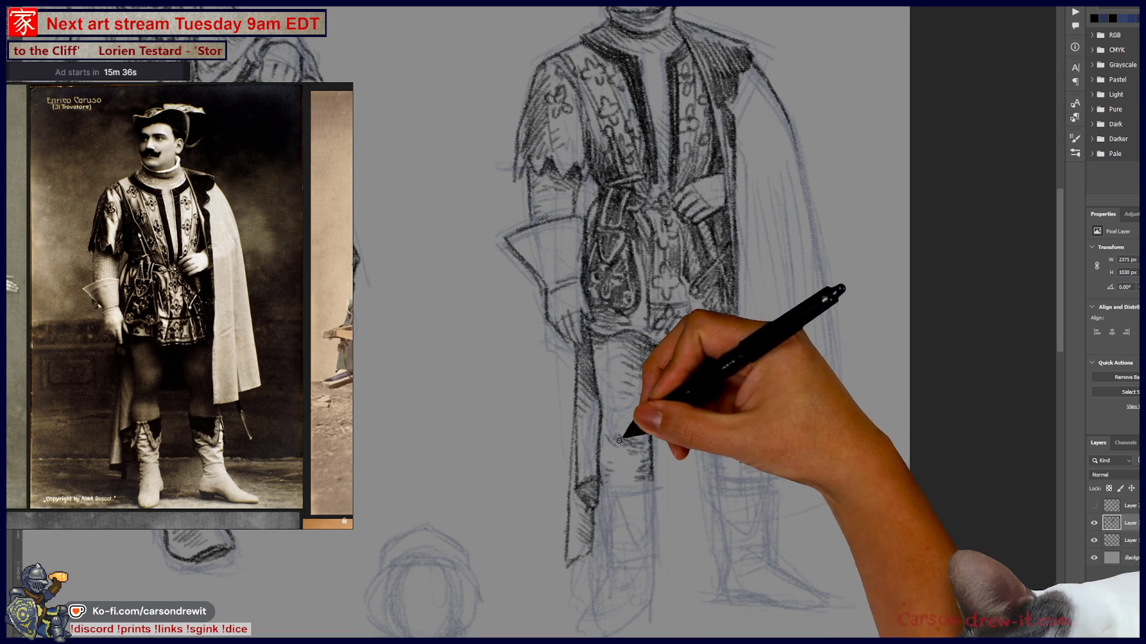
# Hatch dark shading at the left leg's heel and along the lower boot
pyautogui.scroll(4, 634, 440)
pyautogui.scroll(-4, 610, 604)
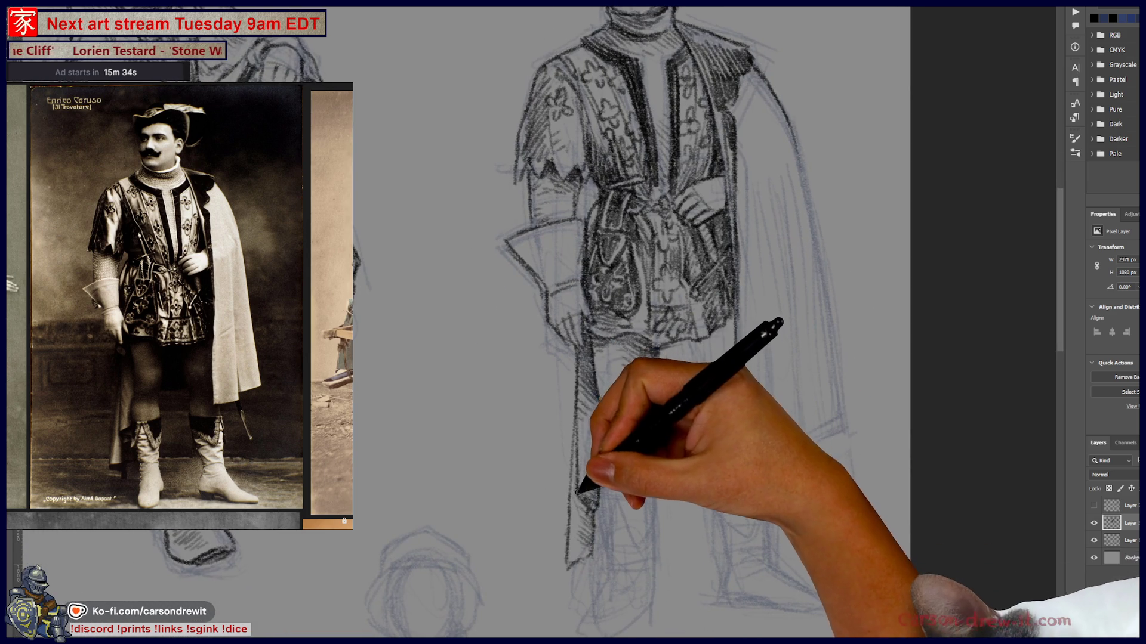
pyautogui.moveTo(585, 579)
pyautogui.mouseDown()
pyautogui.moveTo(578, 560)
pyautogui.moveTo(586, 566)
pyautogui.mouseUp()
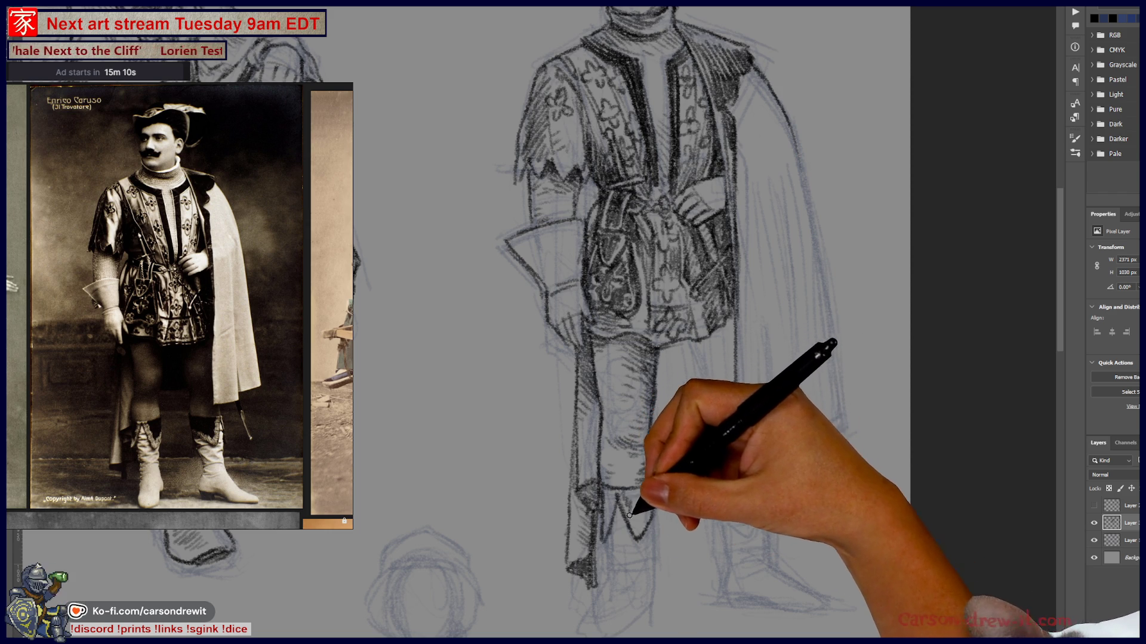
pyautogui.moveTo(641, 516)
pyautogui.mouseDown()
pyautogui.moveTo(636, 491)
pyautogui.moveTo(615, 490)
pyautogui.moveTo(609, 508)
pyautogui.mouseUp()
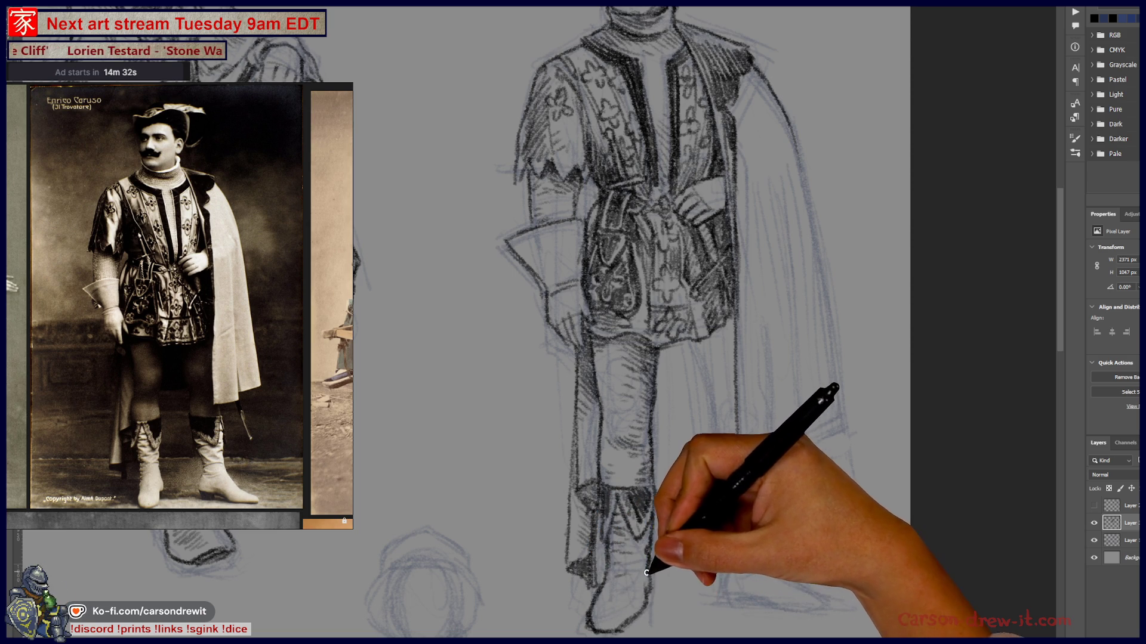
# Trace the cape's right outer edge, lower hem and shoulder hatching in dark pencil
pyautogui.moveTo(661, 432)
pyautogui.mouseDown()
pyautogui.moveTo(644, 563)
pyautogui.moveTo(626, 422)
pyautogui.moveTo(627, 473)
pyautogui.moveTo(611, 444)
pyautogui.mouseUp()
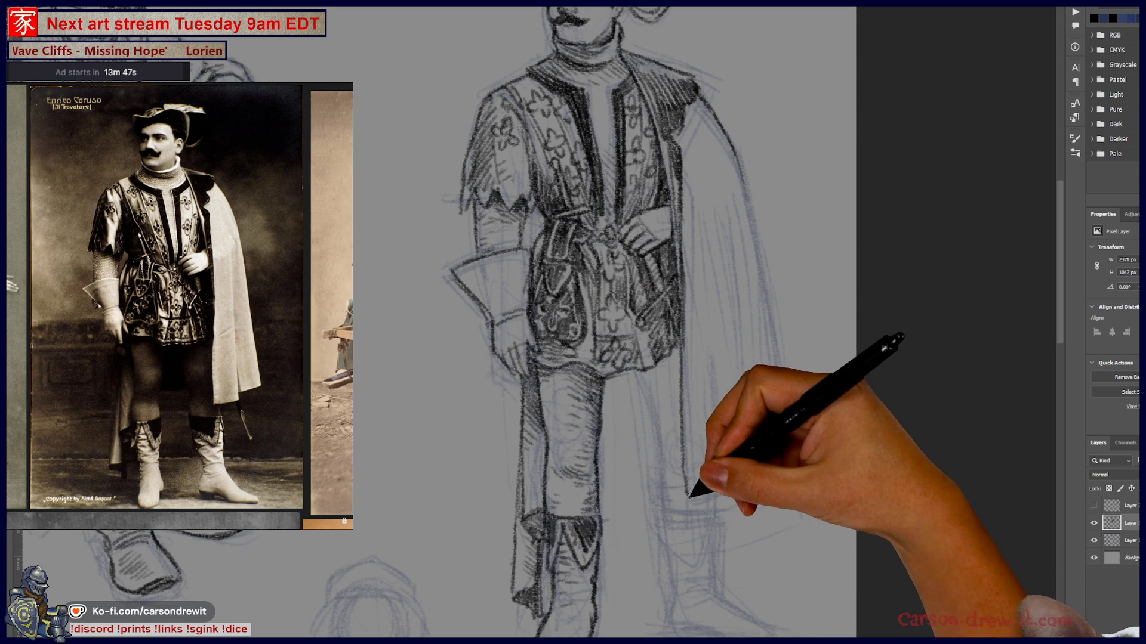
pyautogui.moveTo(689, 494); pyautogui.dragTo(724, 487)
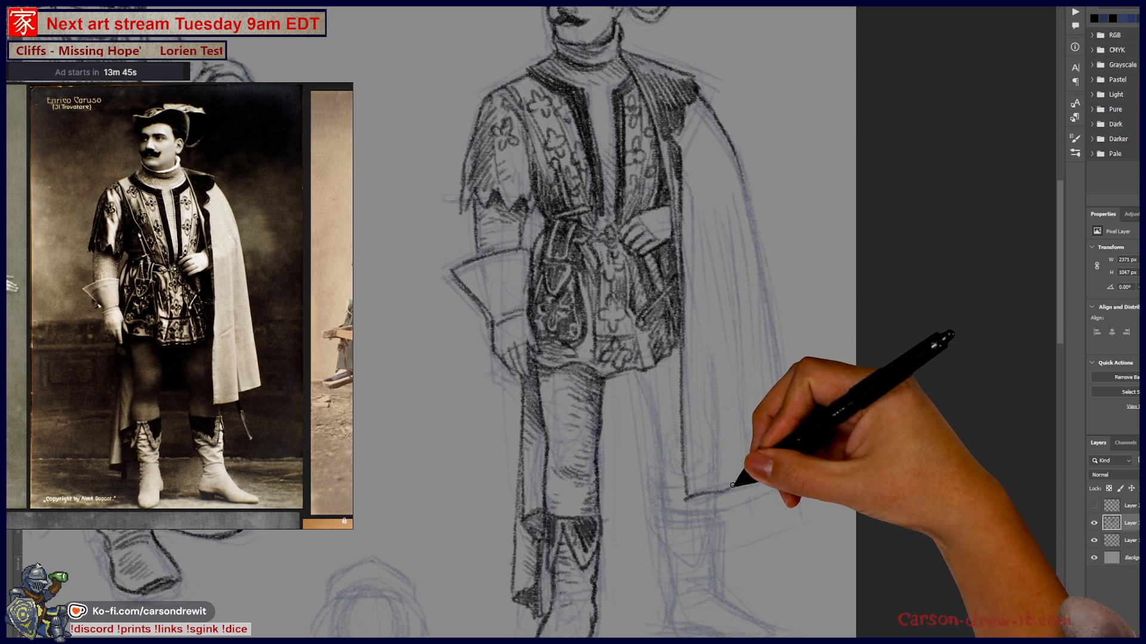
pyautogui.moveTo(686, 108); pyautogui.dragTo(724, 220)
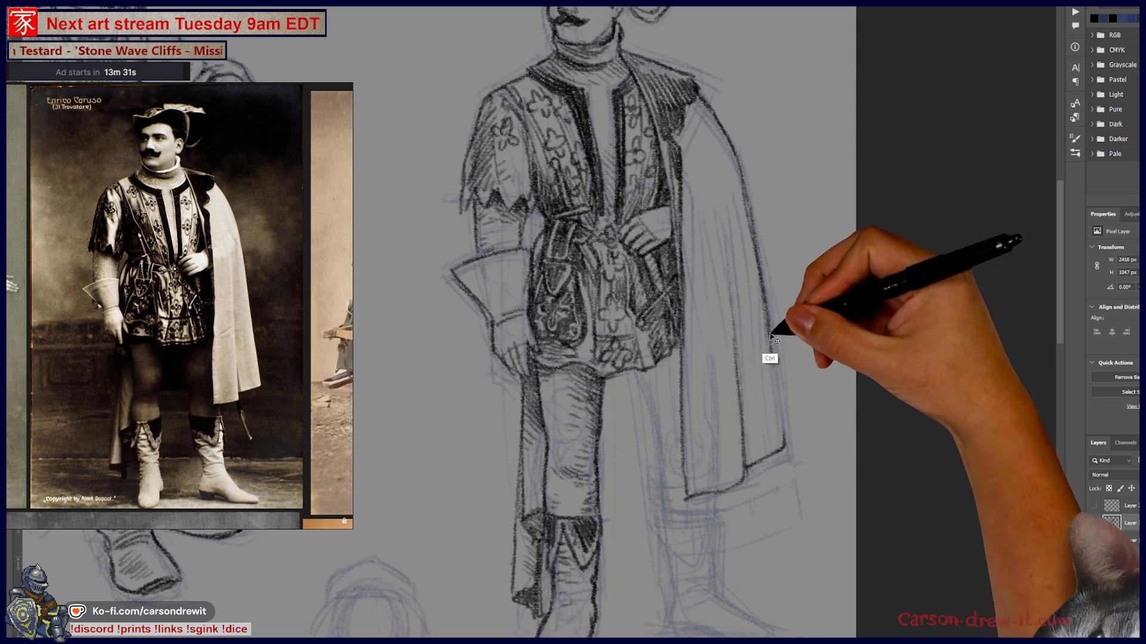
pyautogui.press('ctrl')
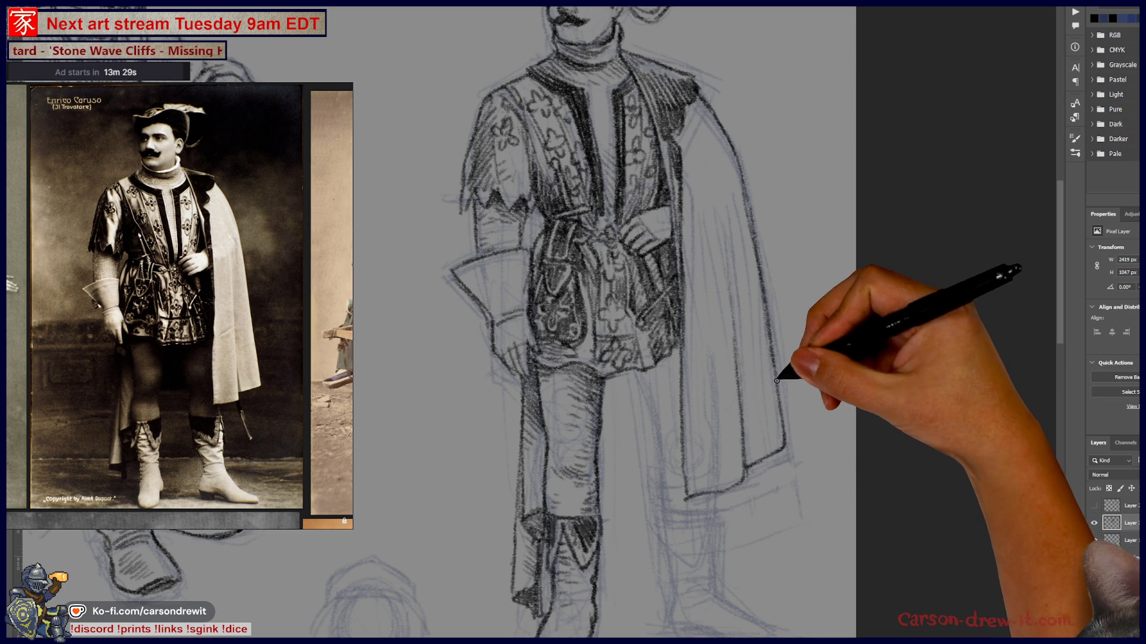
# Pan from the hat down to the torso and hatch vertical fold lines on the cape
pyautogui.moveTo(678, 146); pyautogui.dragTo(742, 418)
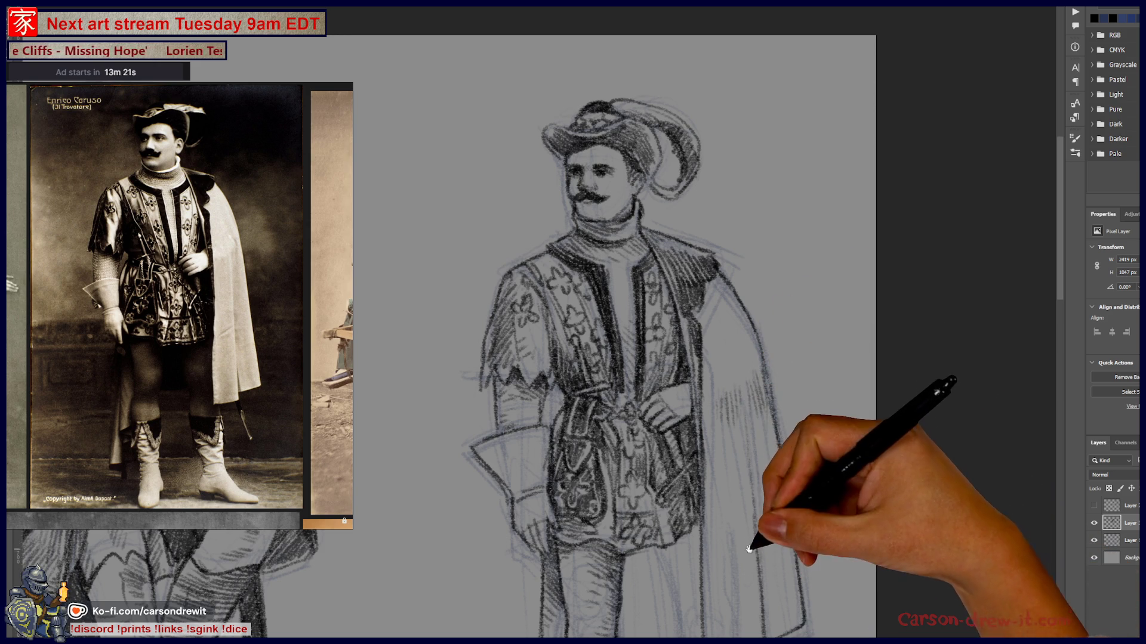
pyautogui.moveTo(750, 537); pyautogui.dragTo(781, 457)
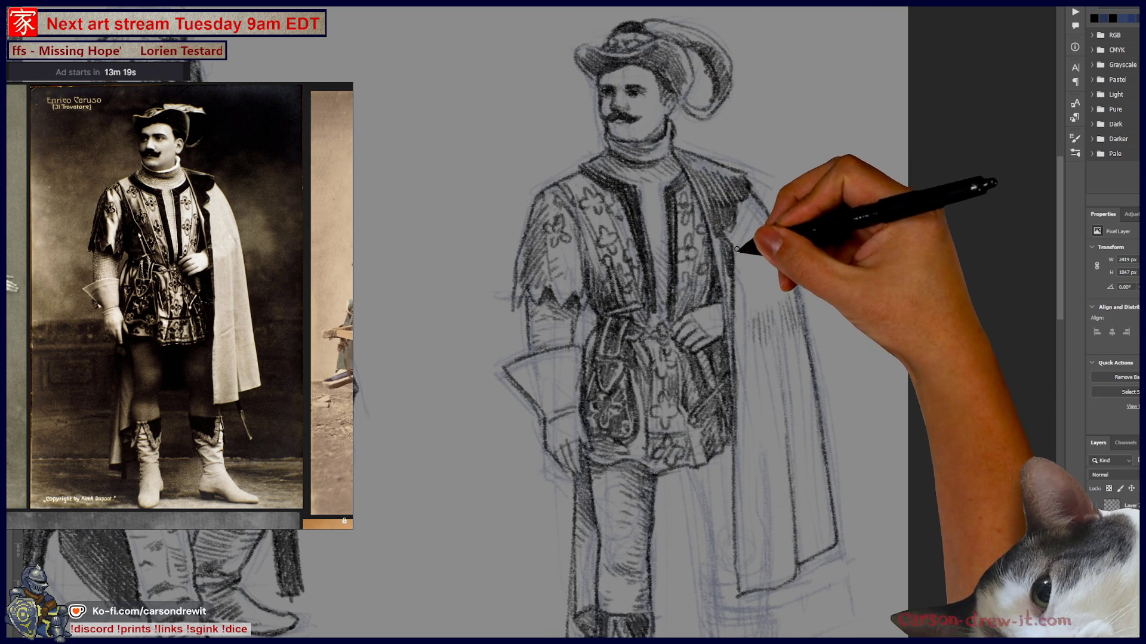
pyautogui.moveTo(729, 336); pyautogui.dragTo(729, 318)
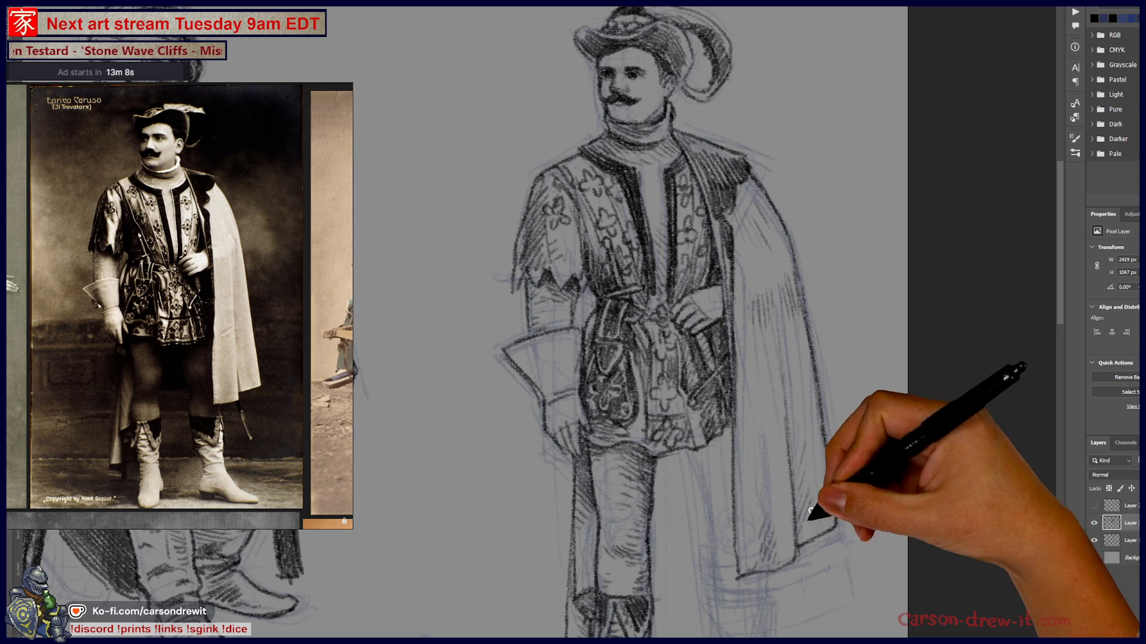
pyautogui.moveTo(816, 565); pyautogui.dragTo(870, 557)
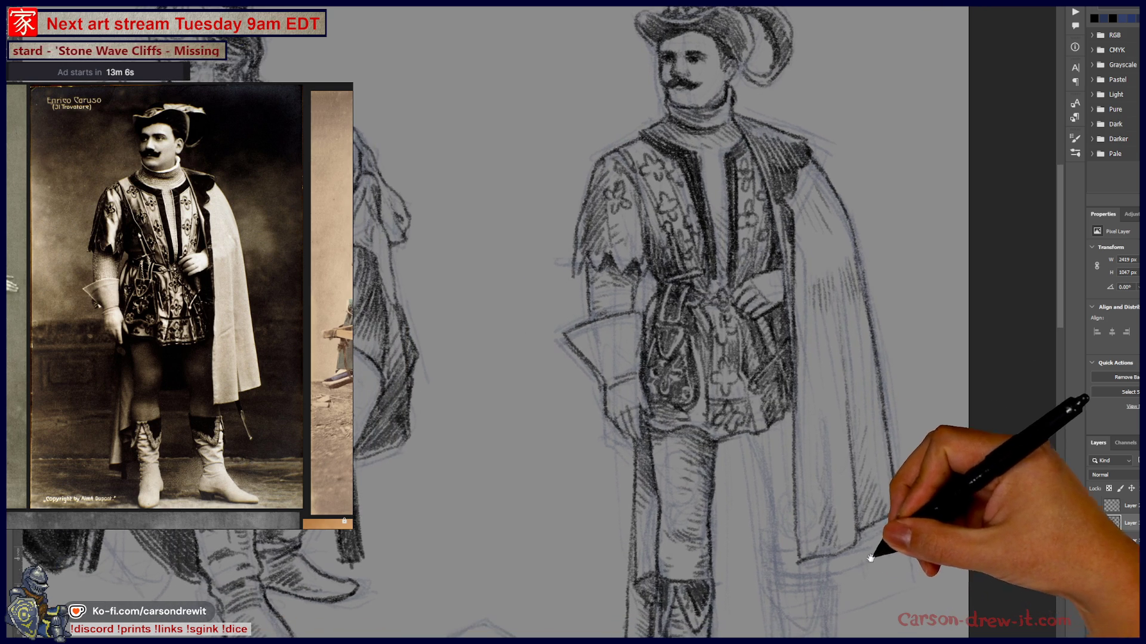
pyautogui.moveTo(723, 545); pyautogui.dragTo(750, 523)
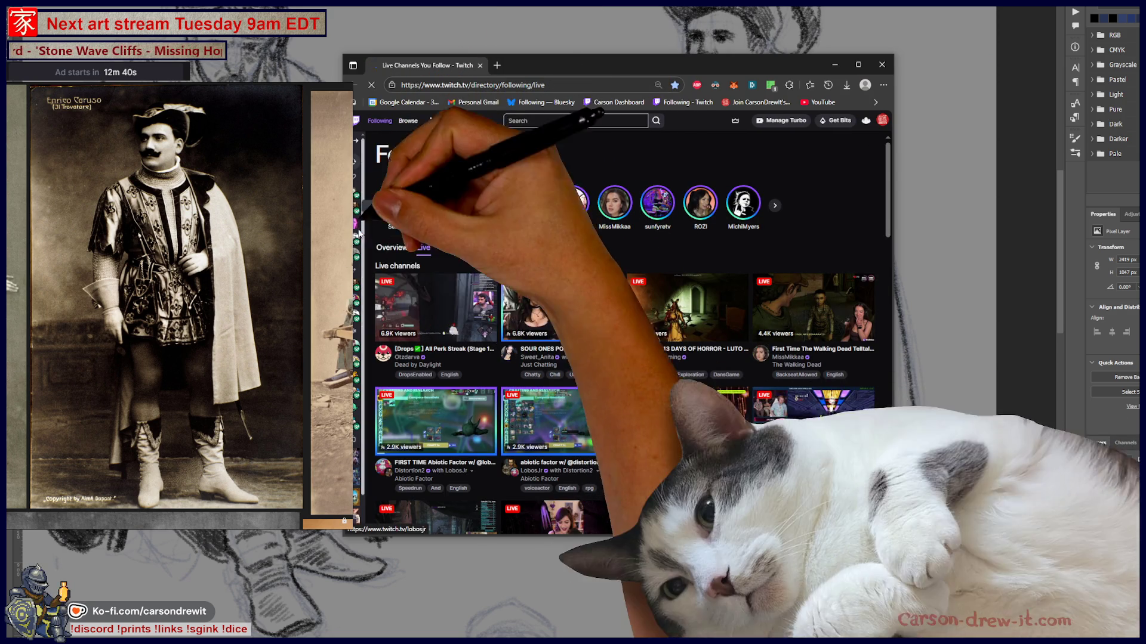
# Move the Twitch window right, enlarge the page, and open three followed live channels in new tabs
pyautogui.moveTo(533, 66)
pyautogui.mouseDown()
pyautogui.moveTo(635, 73)
pyautogui.moveTo(619, 77)
pyautogui.mouseUp()
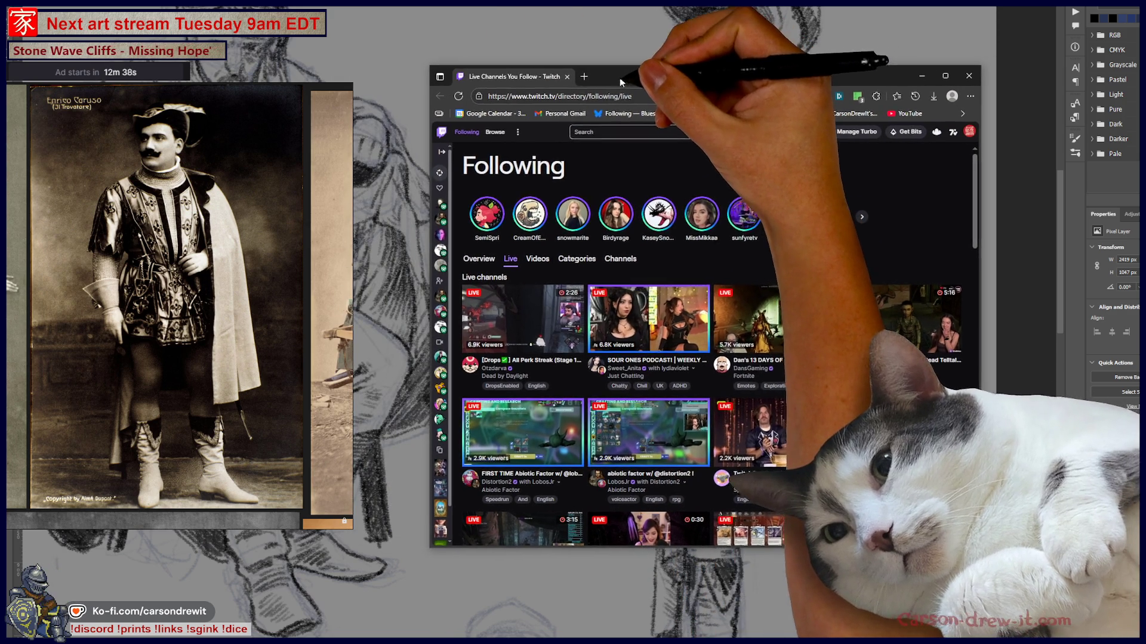
pyautogui.hotkey('ctrl', '+')
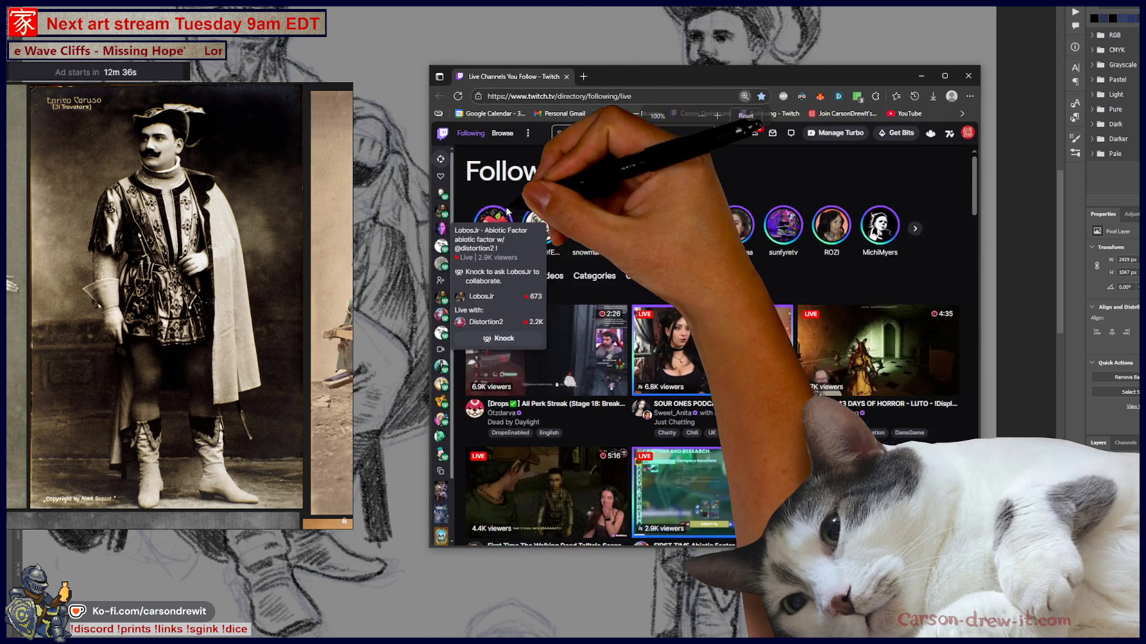
pyautogui.hotkey('ctrl', '+')
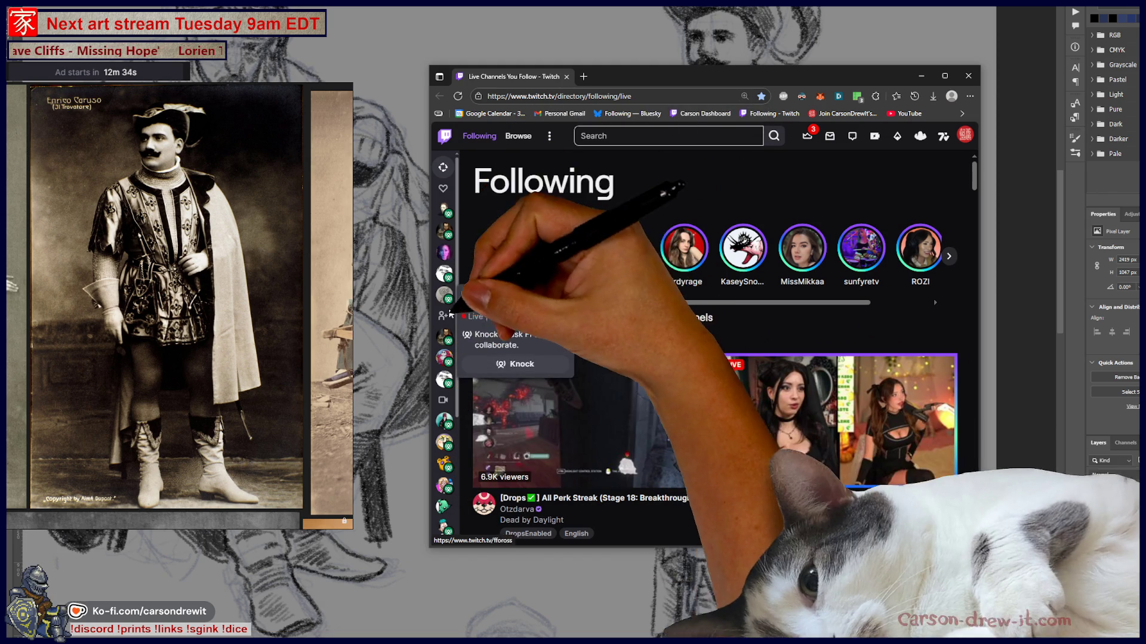
pyautogui.middleClick(445, 272)
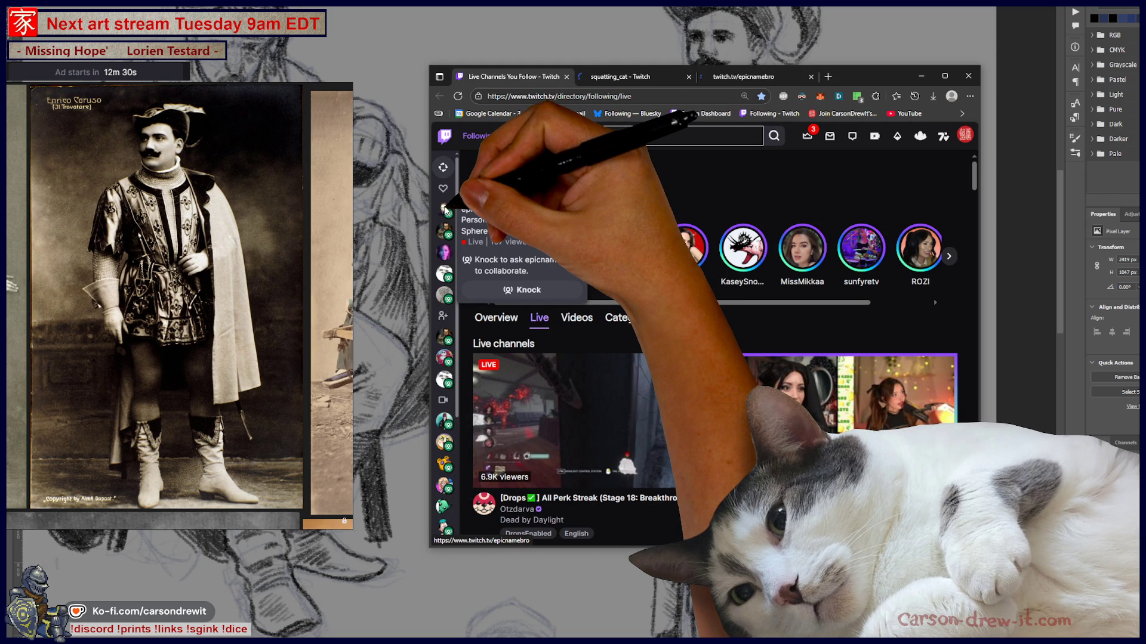
pyautogui.middleClick(442, 235)
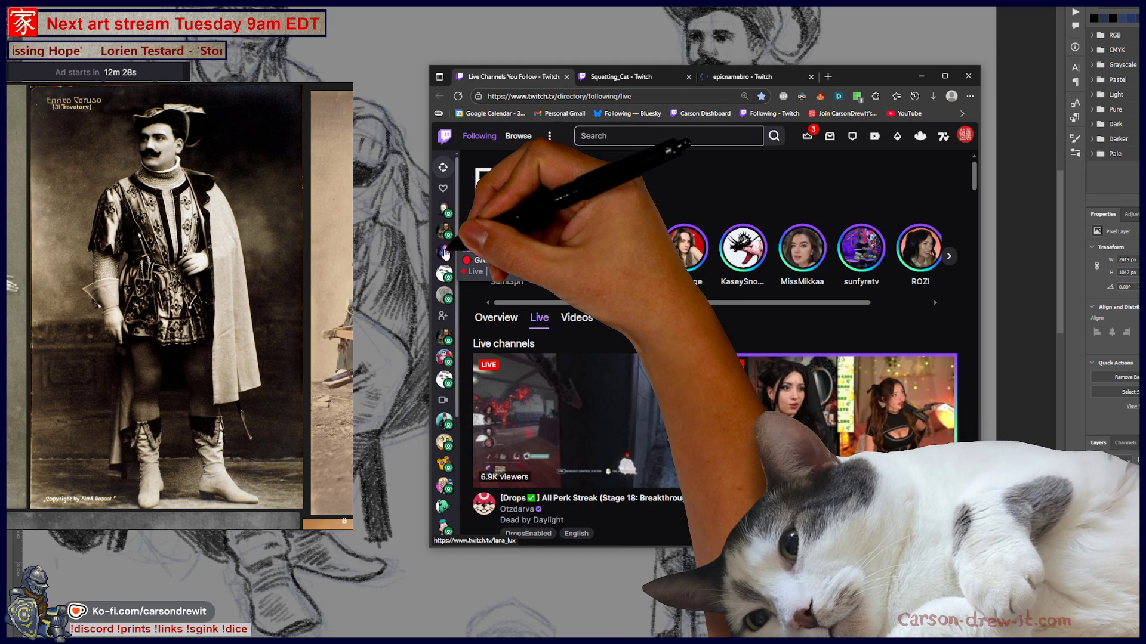
pyautogui.middleClick(442, 233)
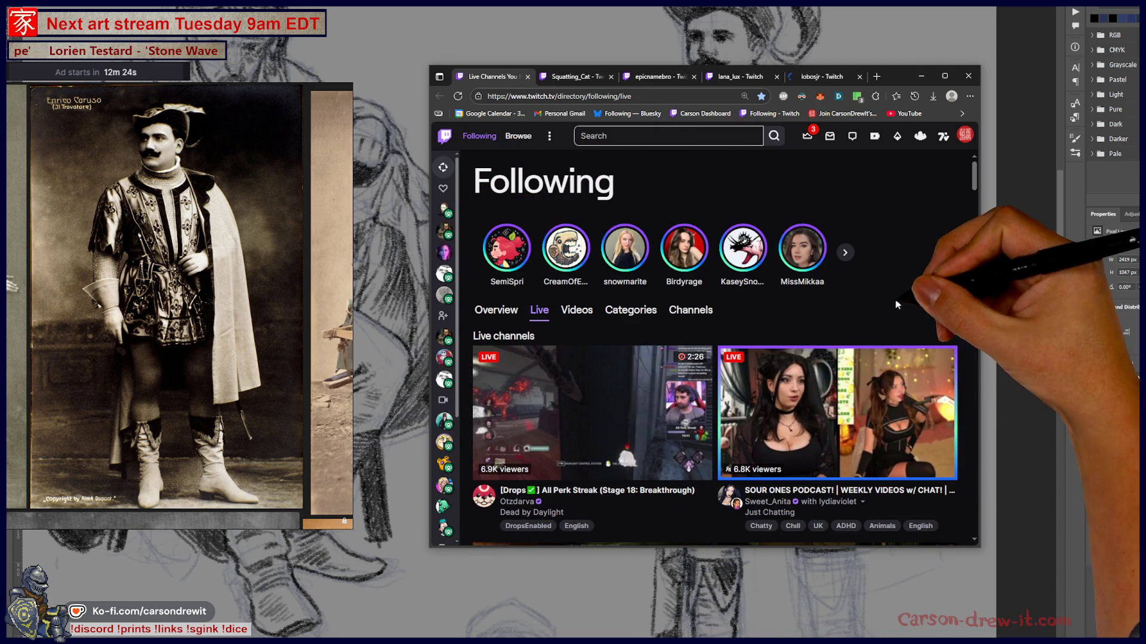
# Zoom the Twitch page out and scroll through the followed live channels list
pyautogui.scroll(-5, 812, 330)
pyautogui.scroll(-5, 811, 330)
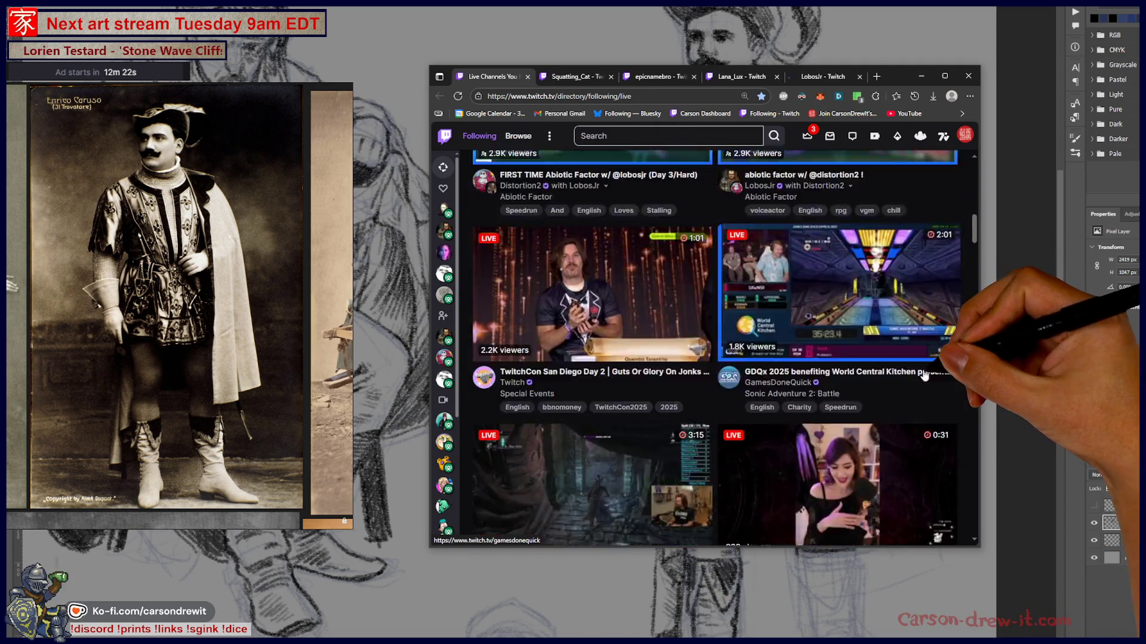
pyautogui.hotkey('ctrl', '-')
pyautogui.hotkey('ctrl', '-')
pyautogui.hotkey('ctrl', '-')
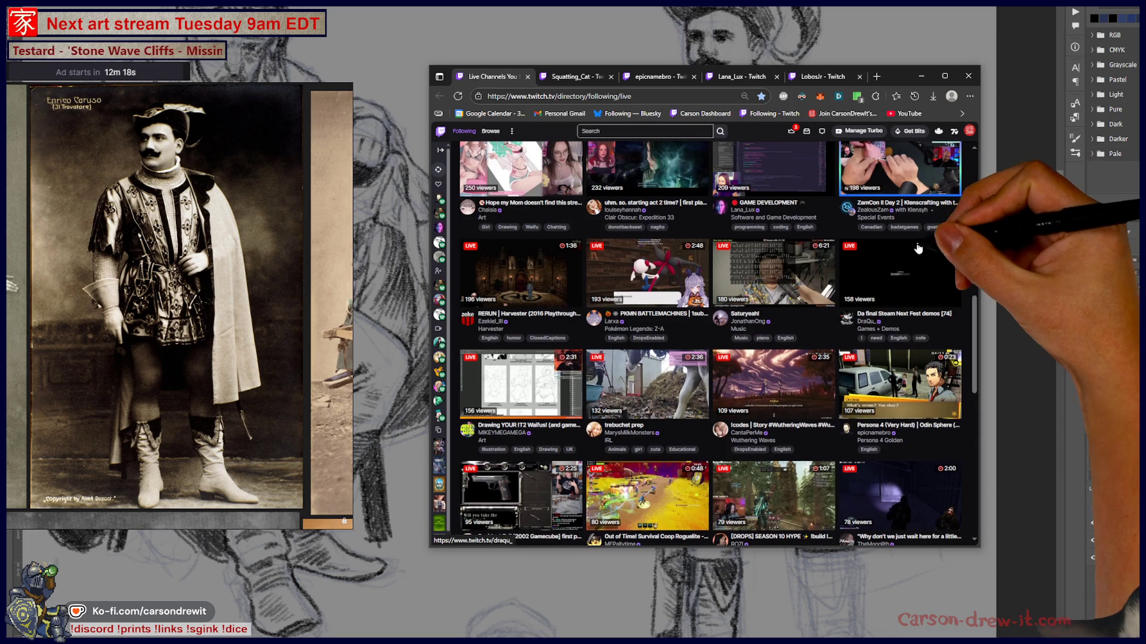
pyautogui.scroll(-8, 872, 186)
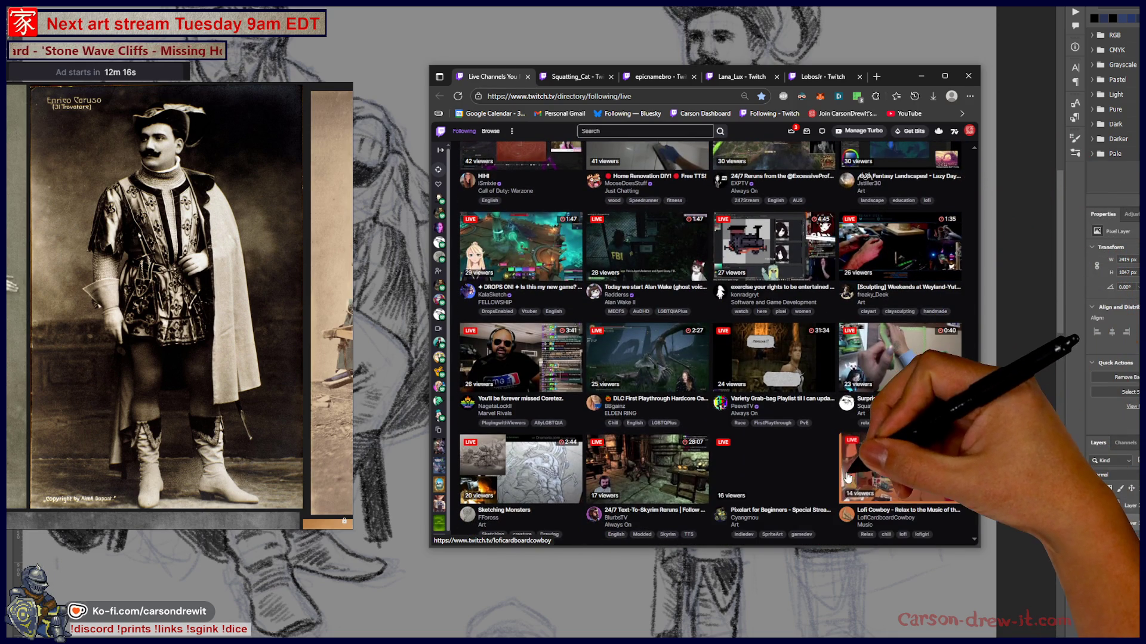
pyautogui.scroll(-4, 818, 446)
pyautogui.scroll(-3, 818, 446)
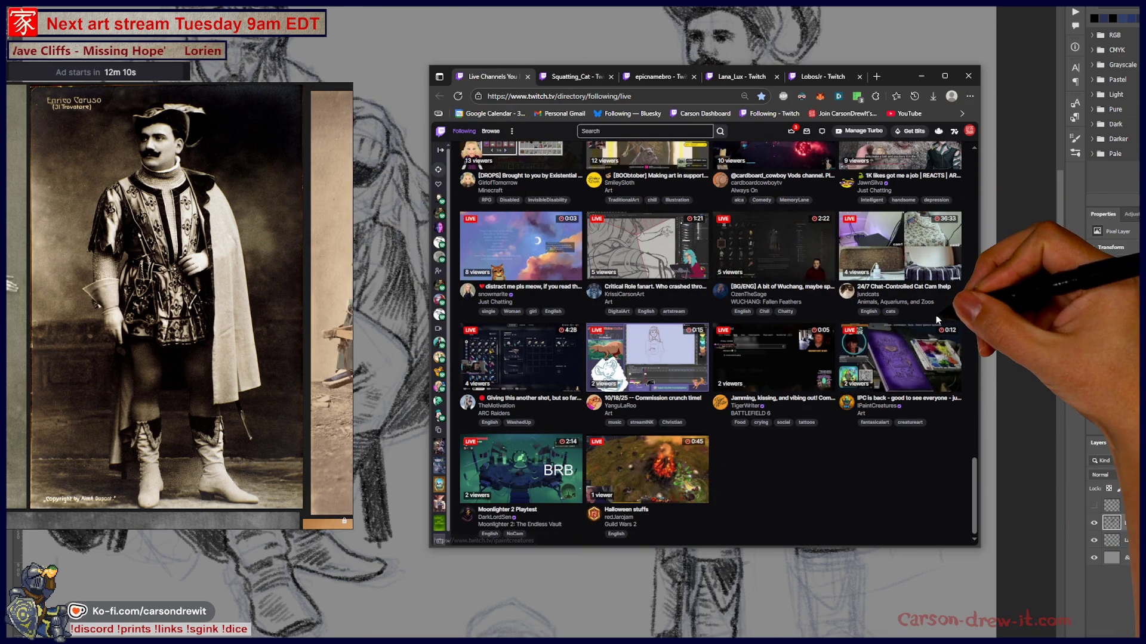
pyautogui.scroll(1, 931, 327)
pyautogui.scroll(5, 935, 323)
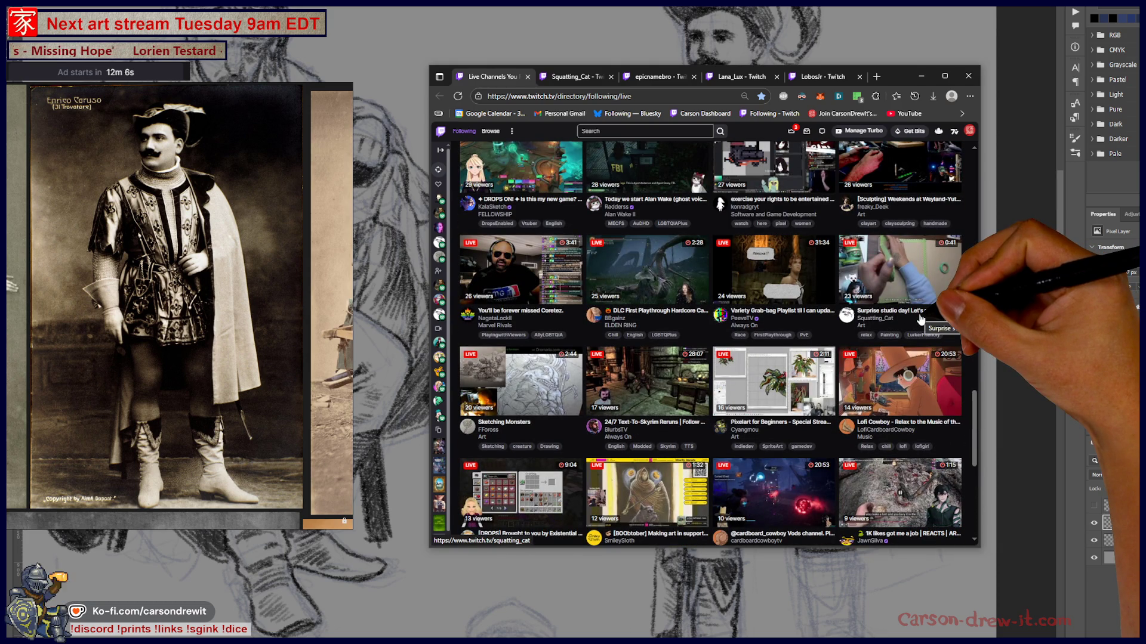
pyautogui.scroll(3, 920, 320)
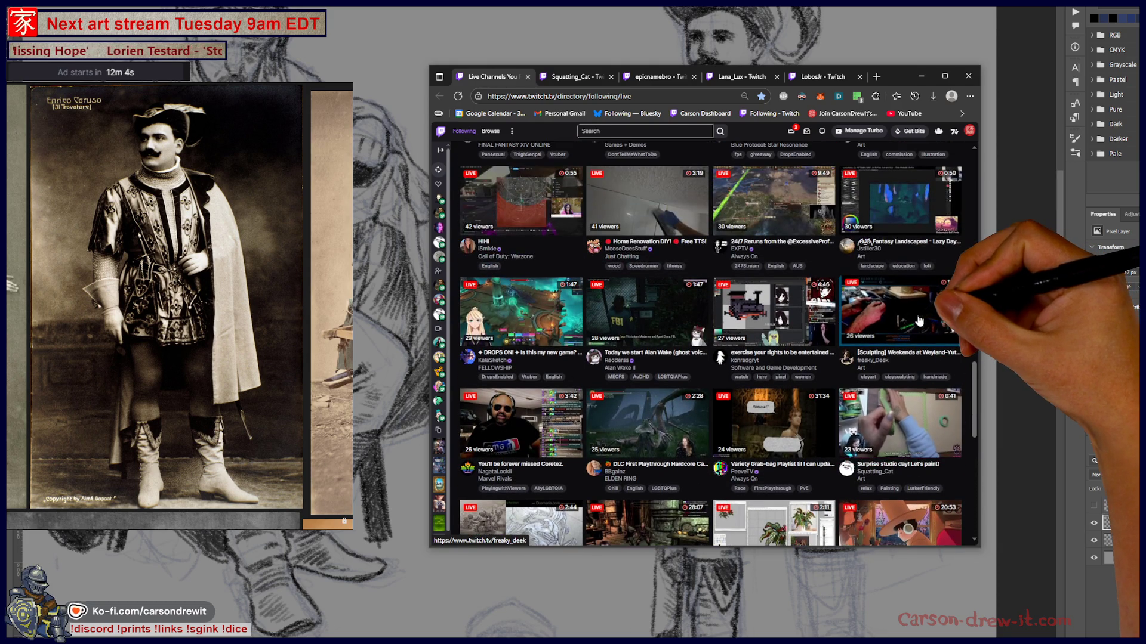
pyautogui.scroll(5, 918, 321)
pyautogui.scroll(5, 917, 320)
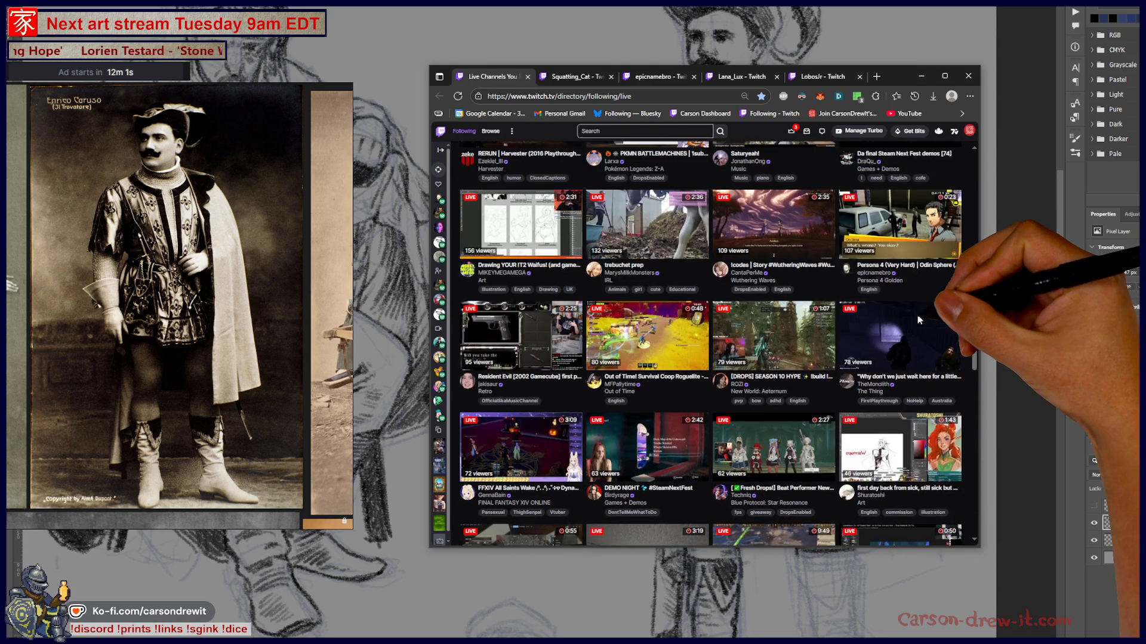
pyautogui.scroll(10, 915, 315)
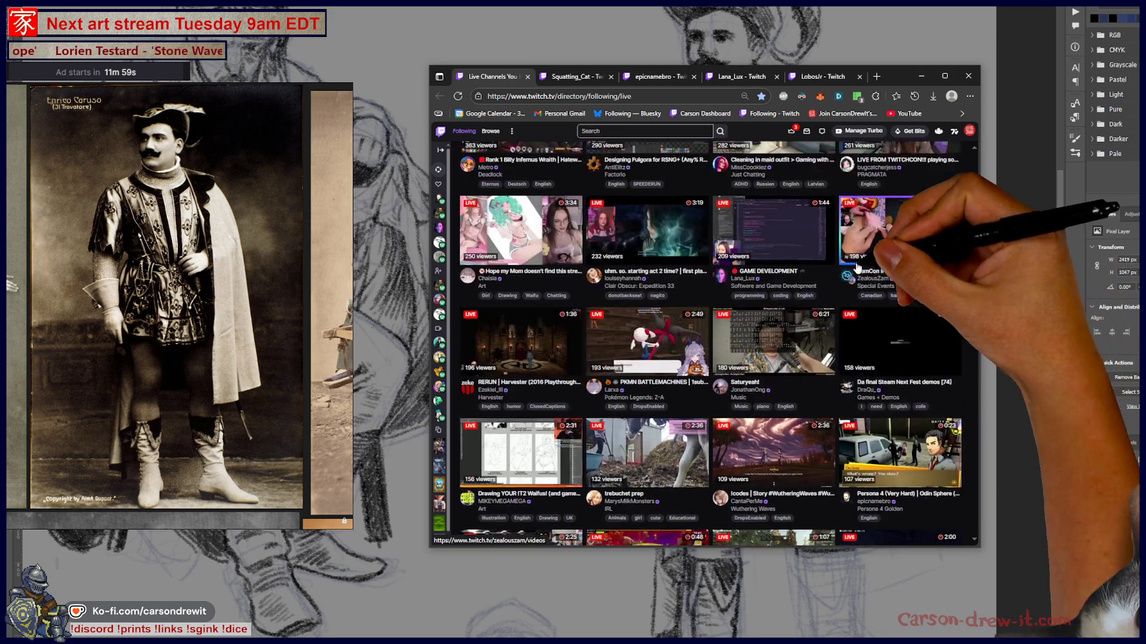
pyautogui.scroll(2, 734, 155)
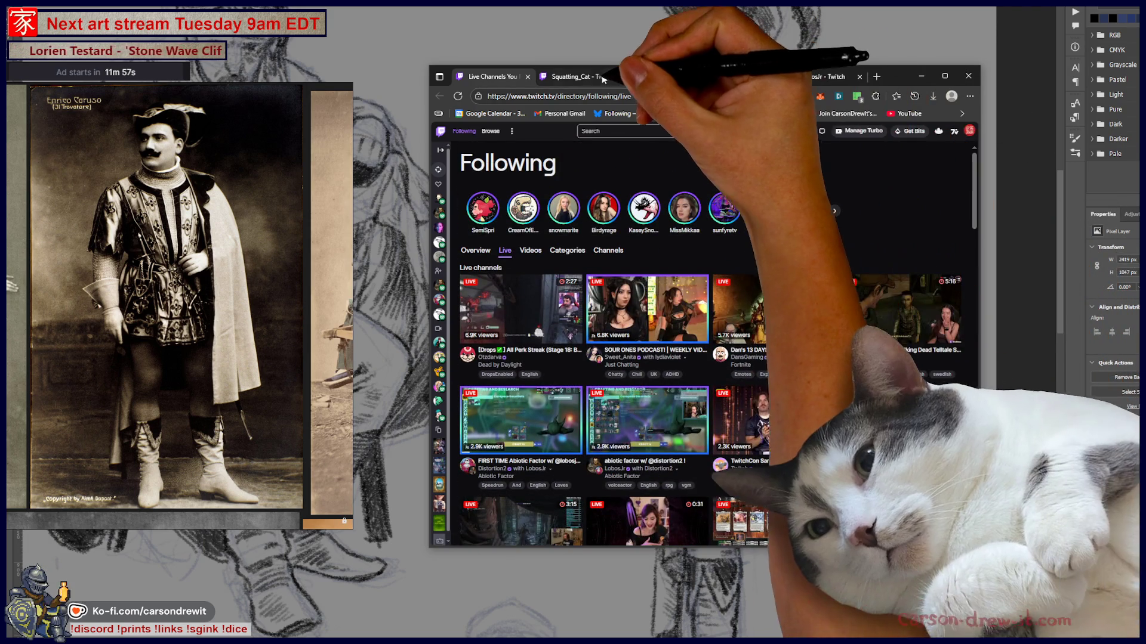
# Close the live-channels tab, mute Squatting_Cat, epicnamebro and Lana_Lux, then minimize the browser
pyautogui.click(568, 74)
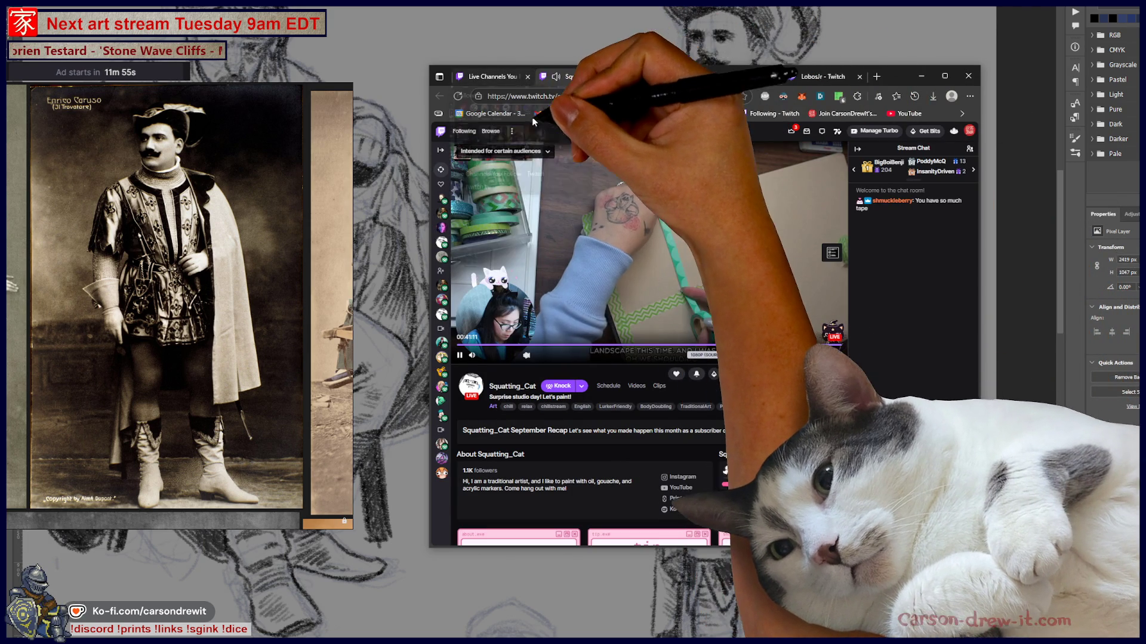
pyautogui.click(528, 76)
pyautogui.click(471, 77)
pyautogui.click(536, 78)
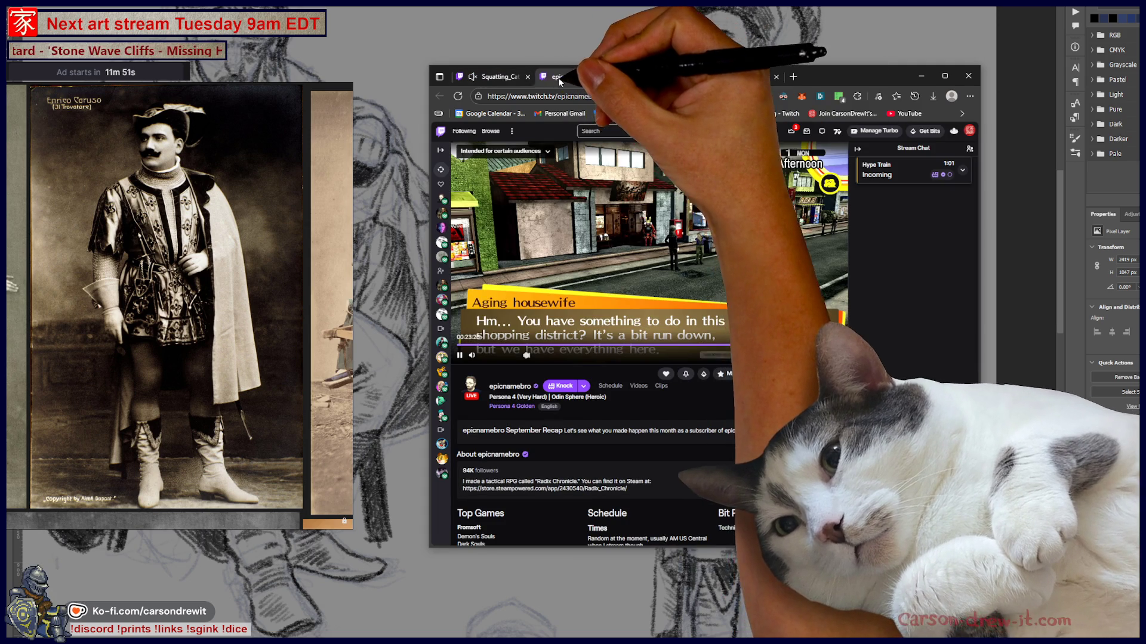
pyautogui.click(556, 77)
pyautogui.click(642, 78)
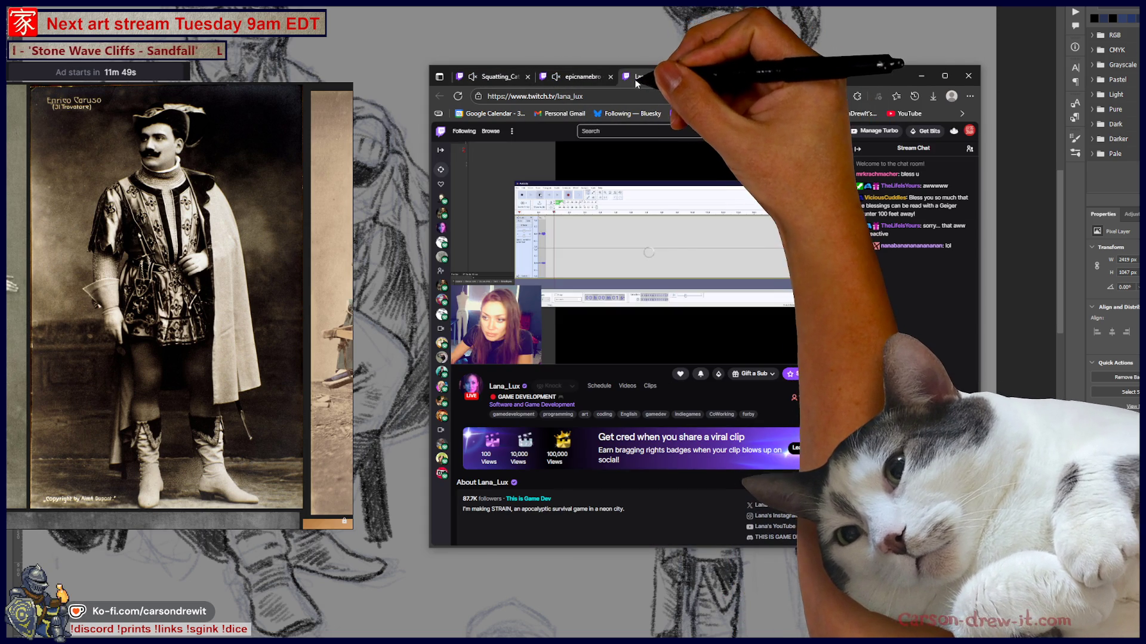
pyautogui.click(640, 77)
pyautogui.click(689, 79)
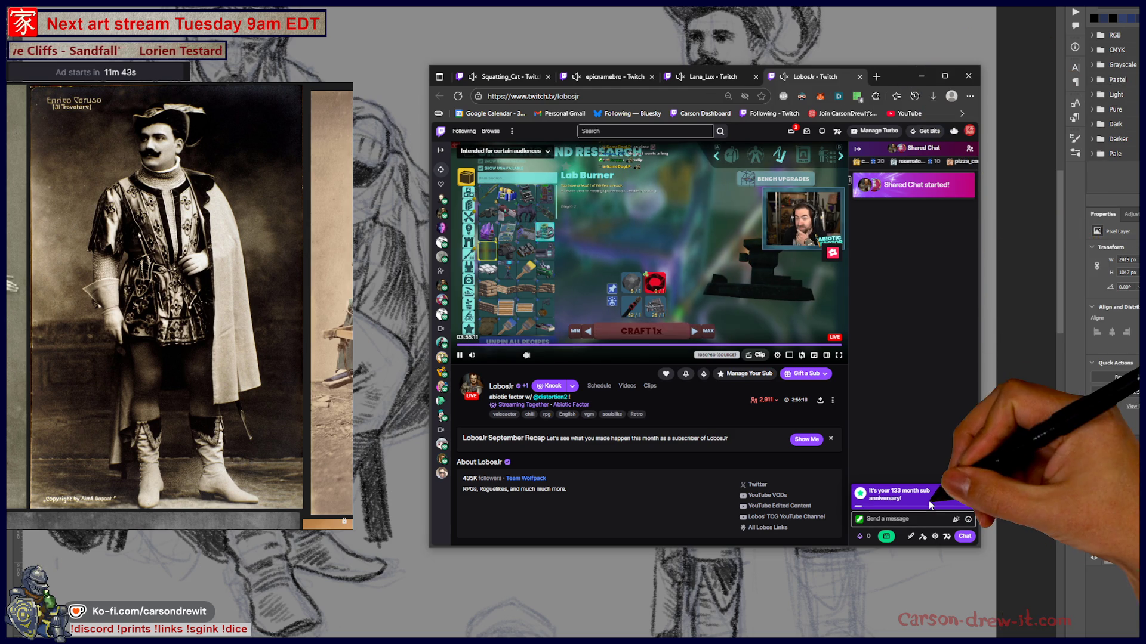
pyautogui.click(921, 76)
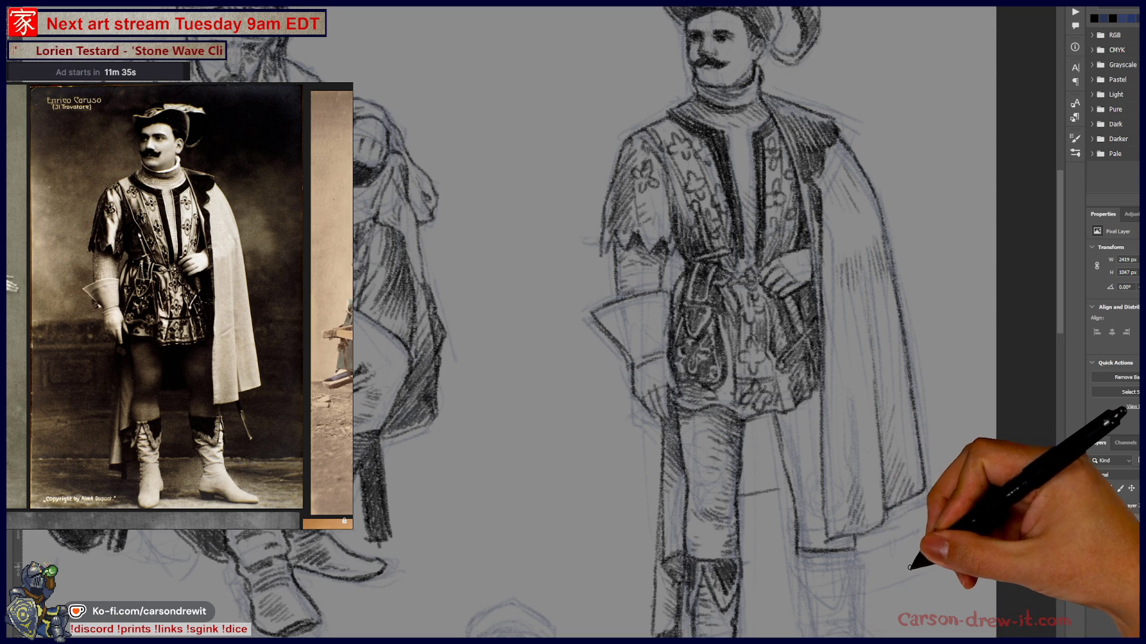
# Hatch the second leg below the tunic and refine its boot outline in dark pencil
pyautogui.moveTo(783, 460); pyautogui.dragTo(654, 377)
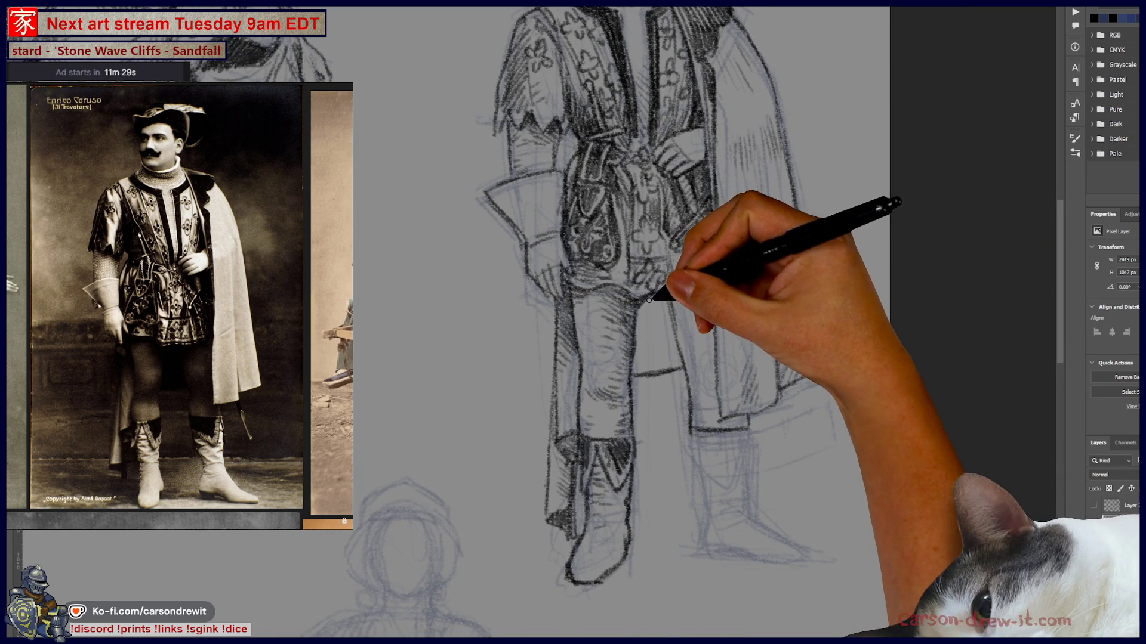
pyautogui.moveTo(658, 302)
pyautogui.mouseDown()
pyautogui.moveTo(631, 333)
pyautogui.moveTo(635, 368)
pyautogui.moveTo(658, 366)
pyautogui.mouseUp()
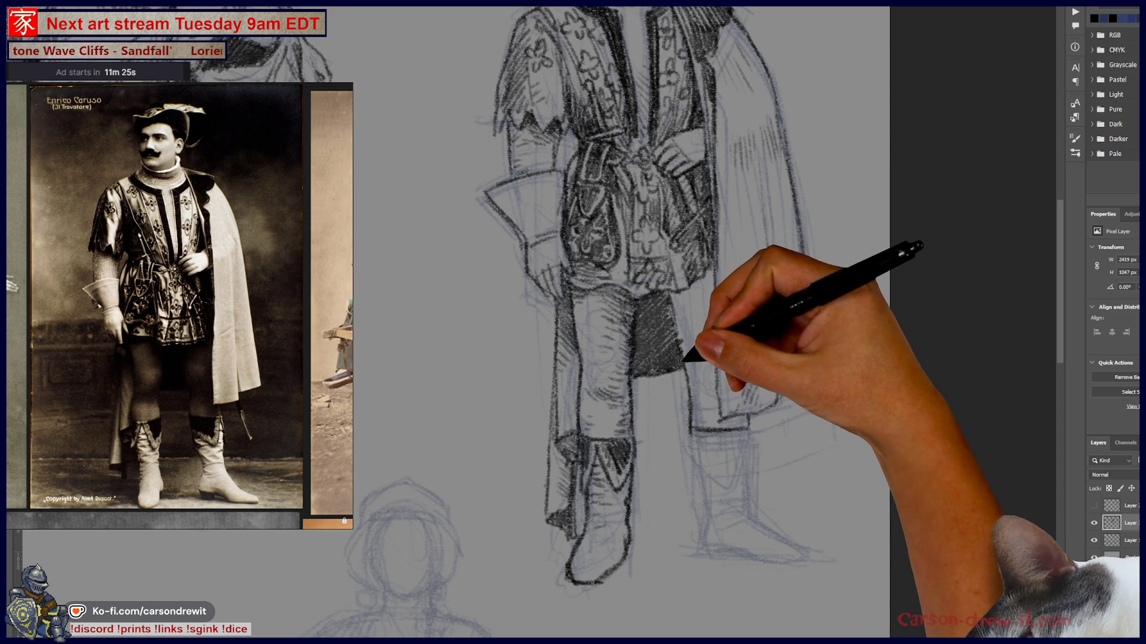
pyautogui.press('ctrl')
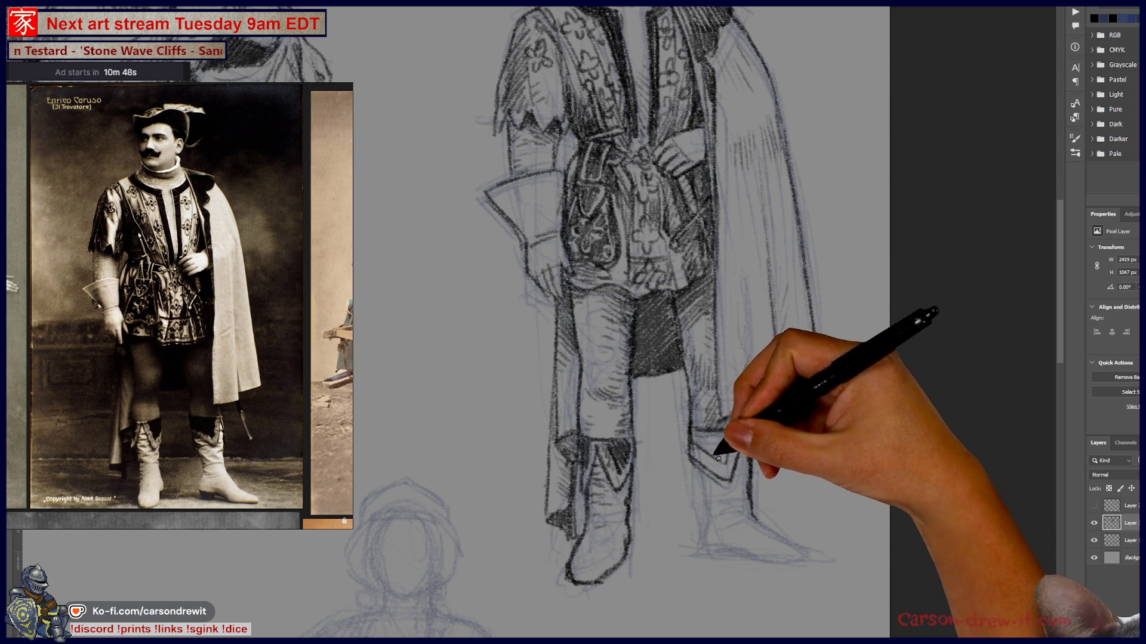
pyautogui.moveTo(712, 434); pyautogui.dragTo(733, 432)
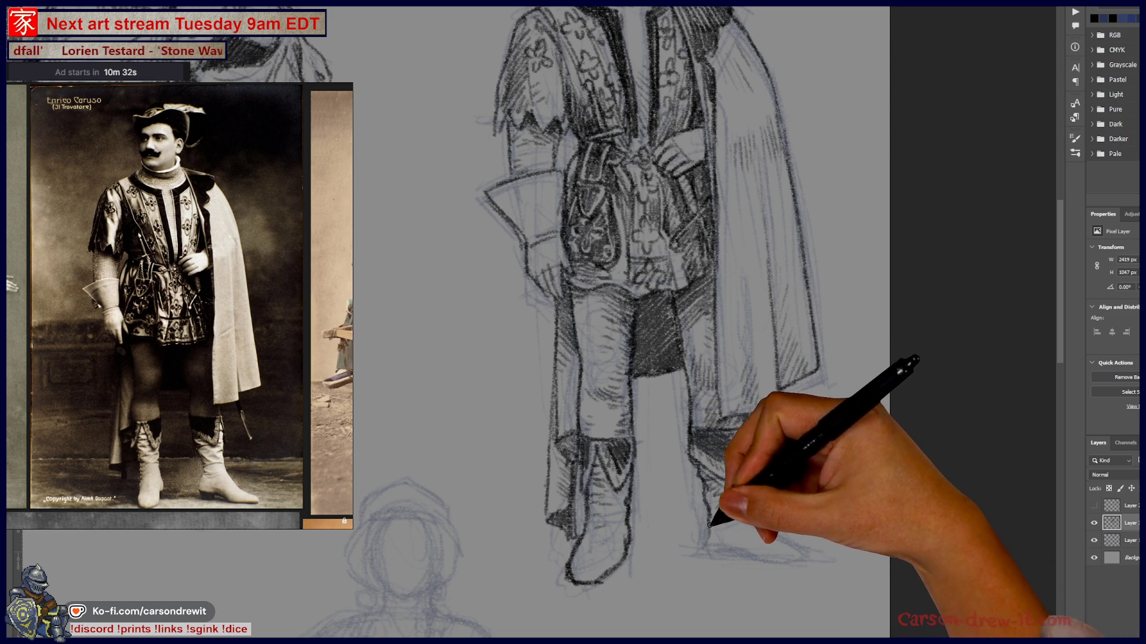
pyautogui.press('ctrl')
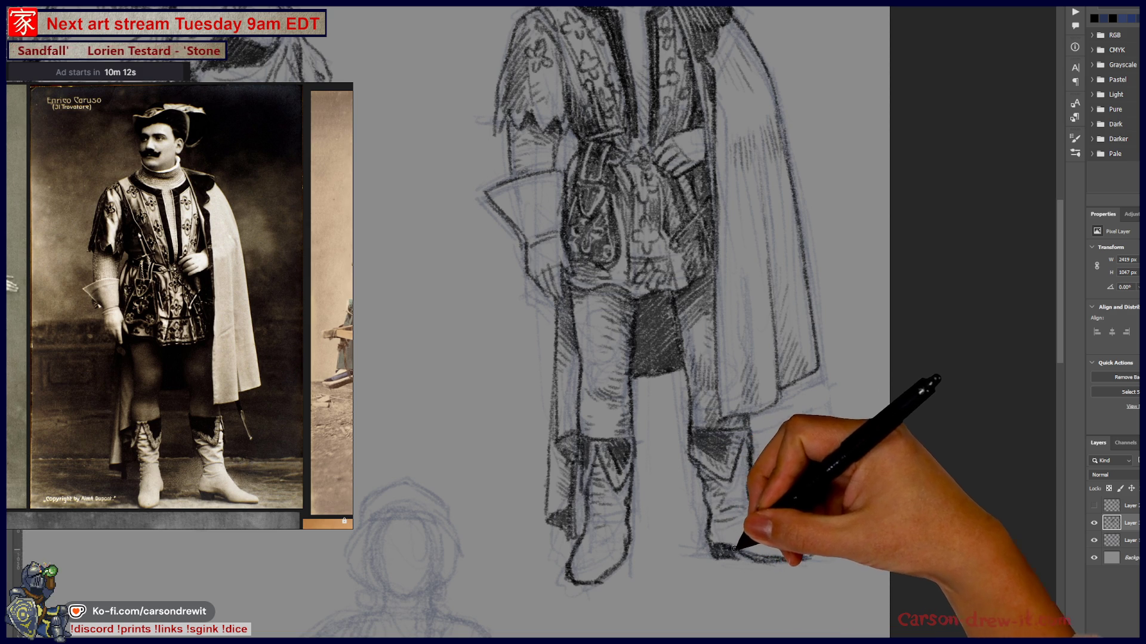
pyautogui.moveTo(781, 333); pyautogui.dragTo(767, 584)
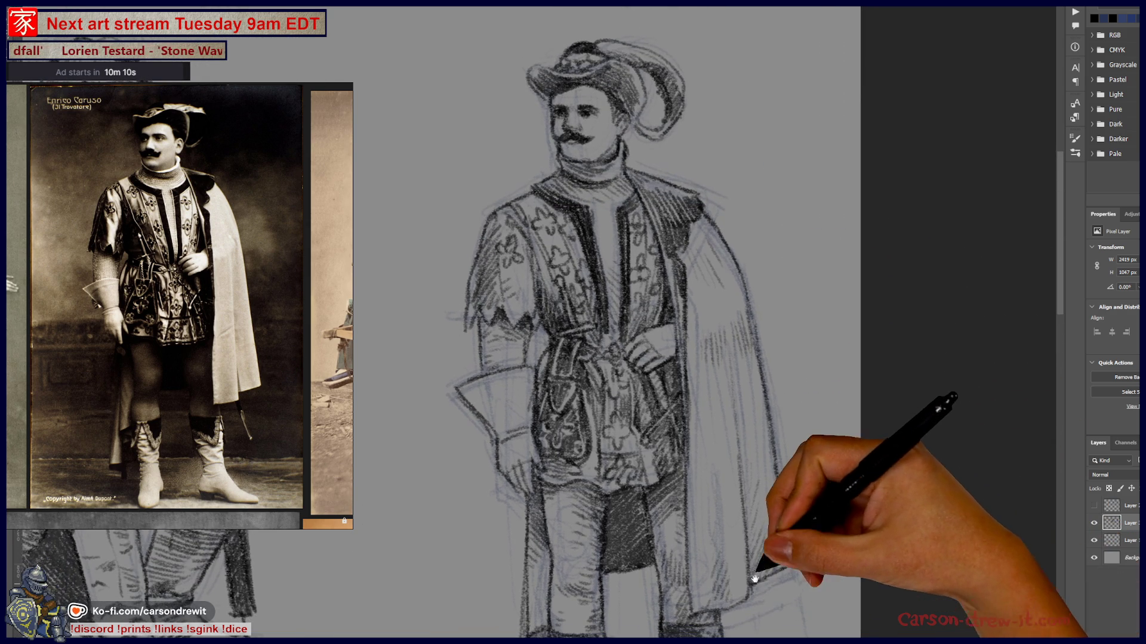
# Zoom out over the sketch sheet and pan to the rough seated-woman sketches
pyautogui.scroll(-3, 750, 416)
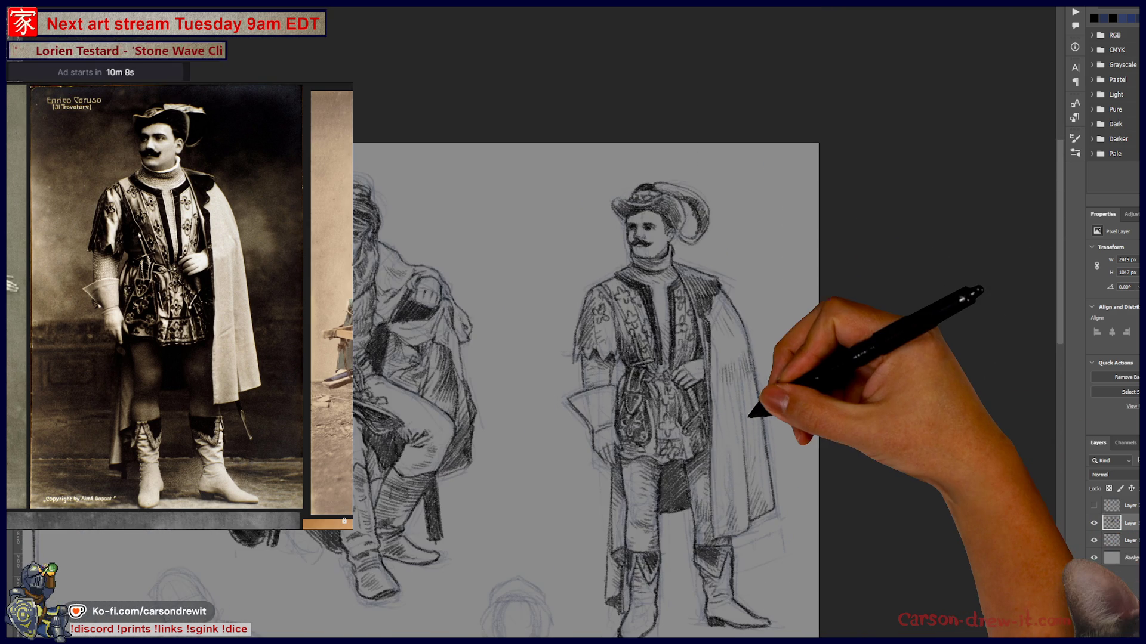
pyautogui.moveTo(673, 473); pyautogui.dragTo(627, 486)
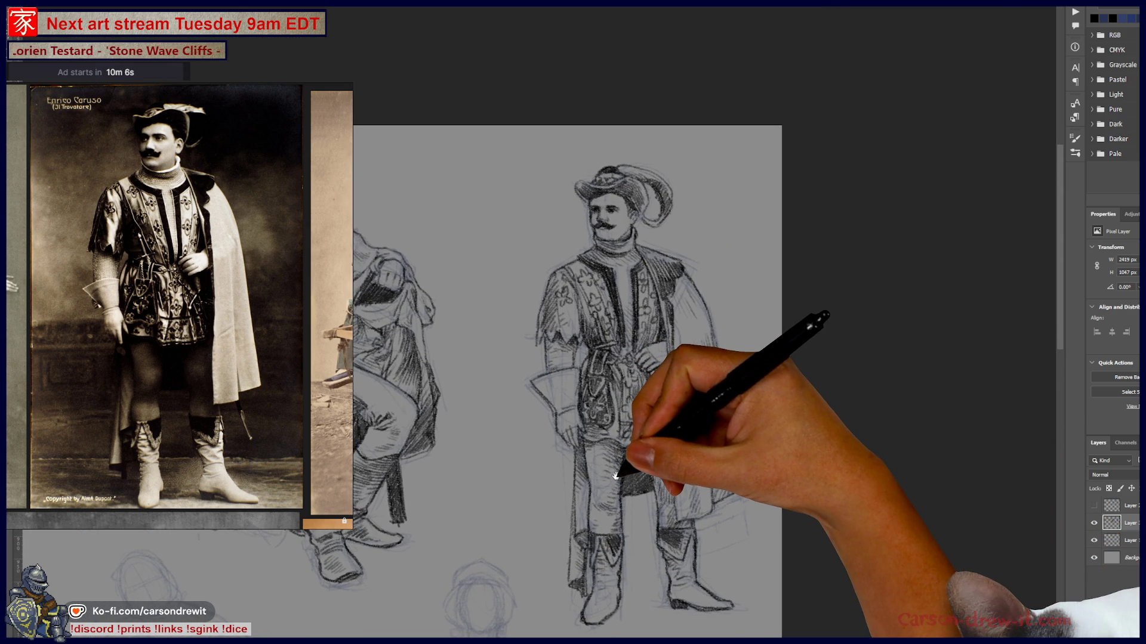
pyautogui.scroll(3, 608, 474)
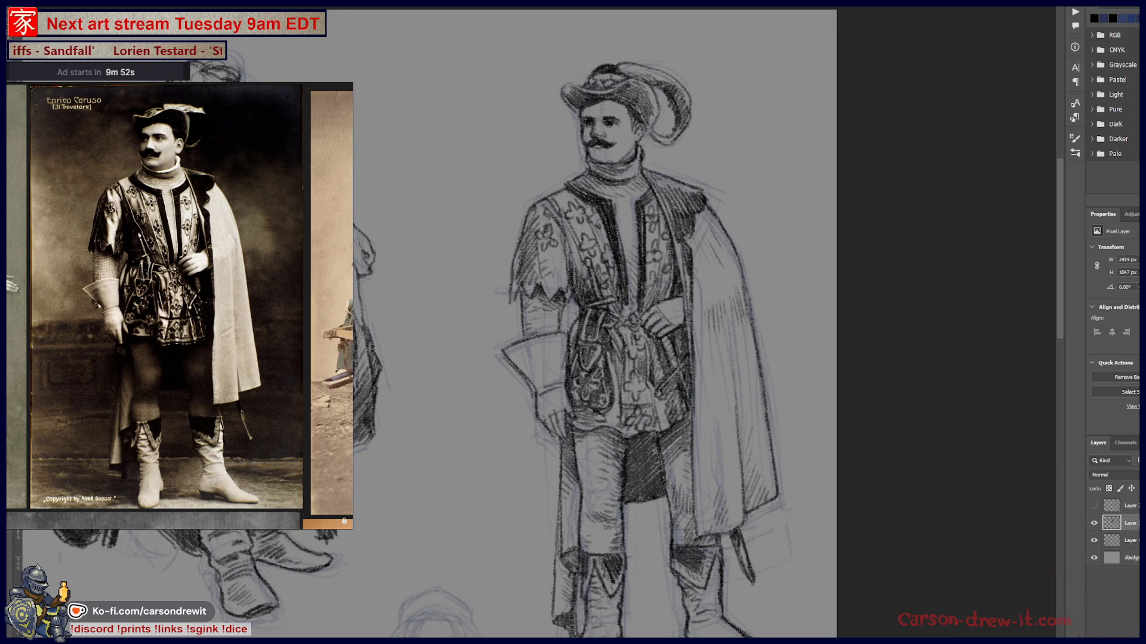
pyautogui.scroll(-3, 686, 603)
pyautogui.scroll(5, 657, 452)
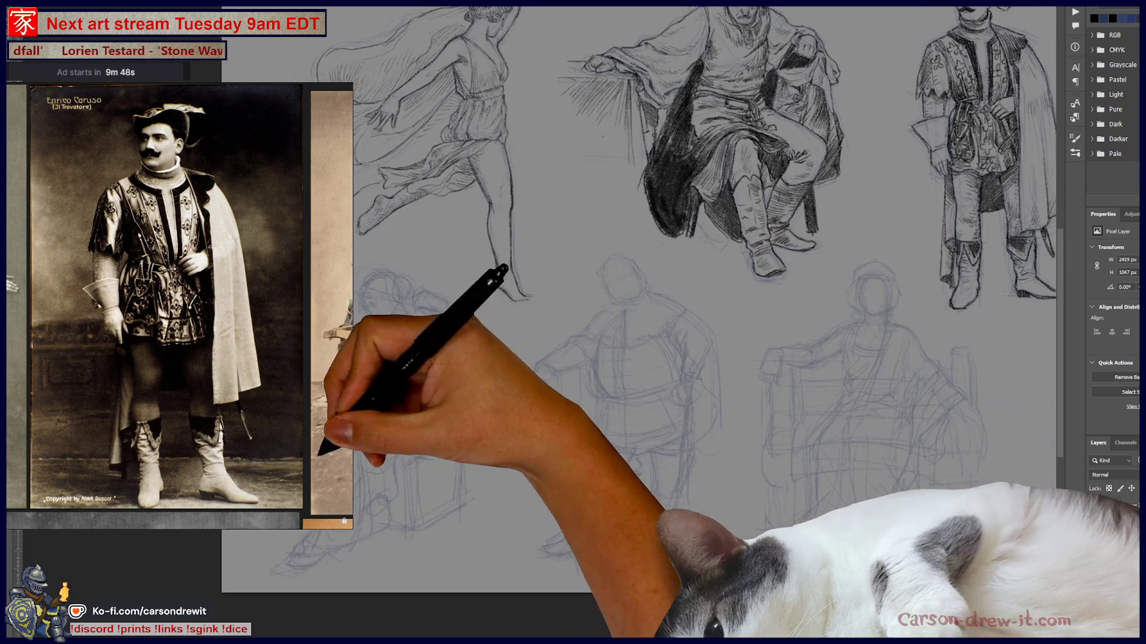
pyautogui.scroll(5, 409, 430)
pyautogui.moveTo(525, 383); pyautogui.dragTo(725, 389)
pyautogui.scroll(-2, 725, 389)
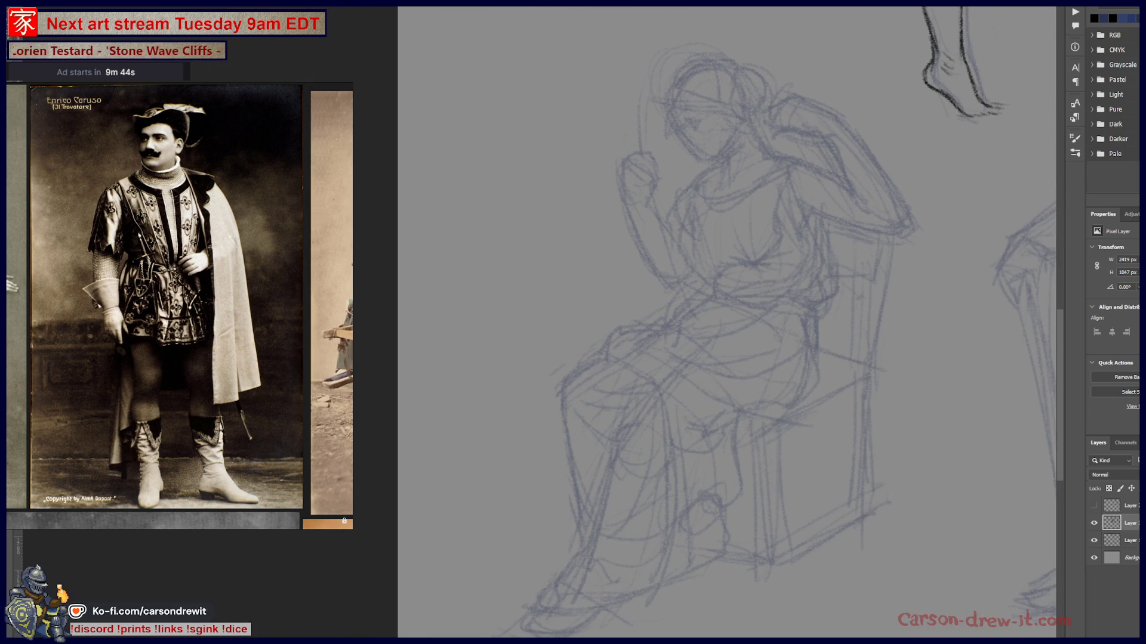
# Zoom the reference board and position the seated woman photo
pyautogui.scroll(5, 125, 379)
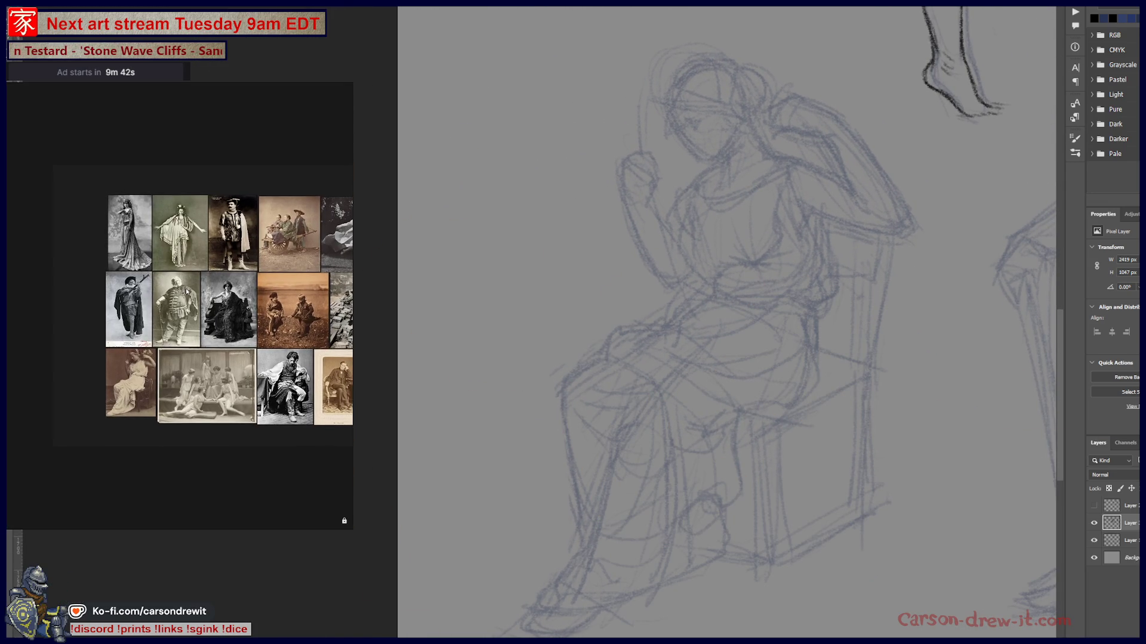
pyautogui.scroll(4, 126, 379)
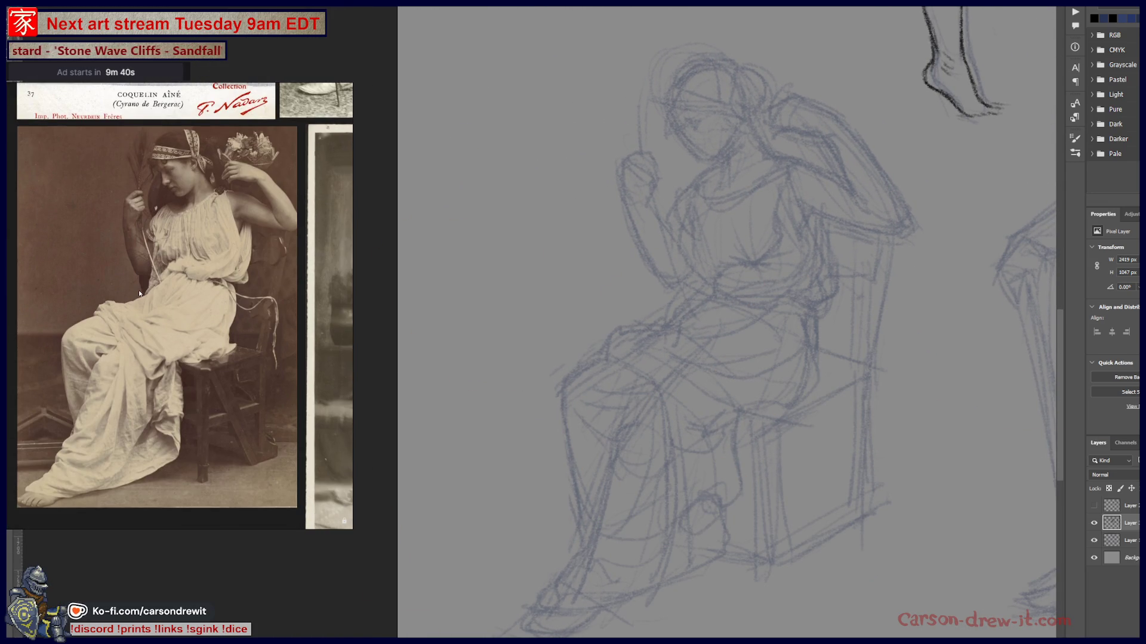
pyautogui.scroll(-3, 148, 295)
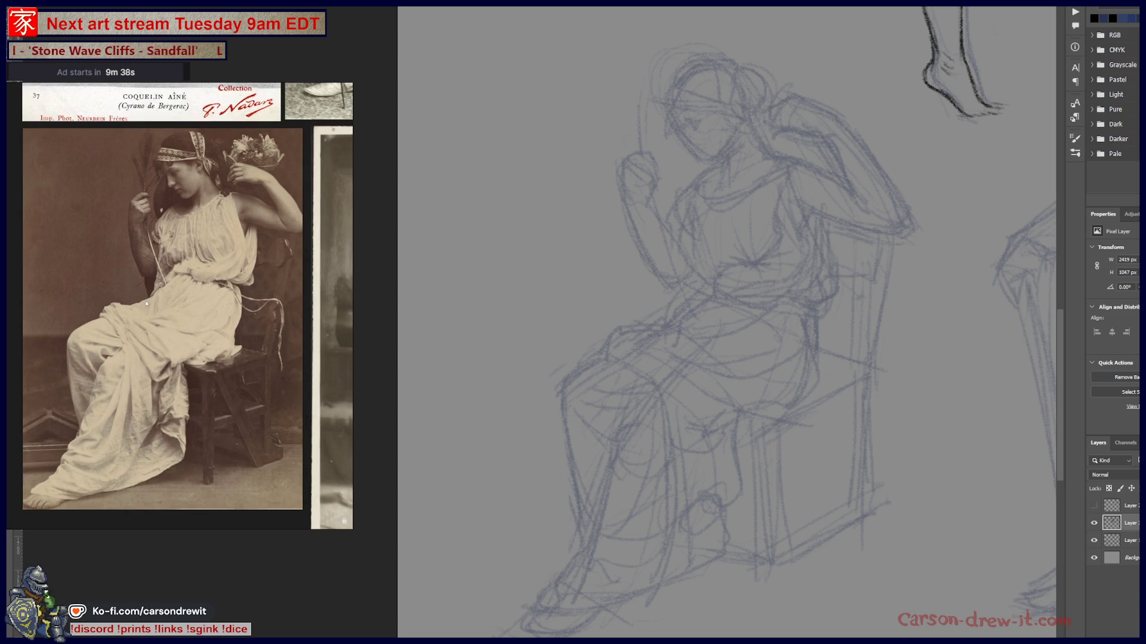
pyautogui.moveTo(158, 306); pyautogui.dragTo(161, 295)
pyautogui.scroll(1, 169, 295)
pyautogui.scroll(-1, 169, 295)
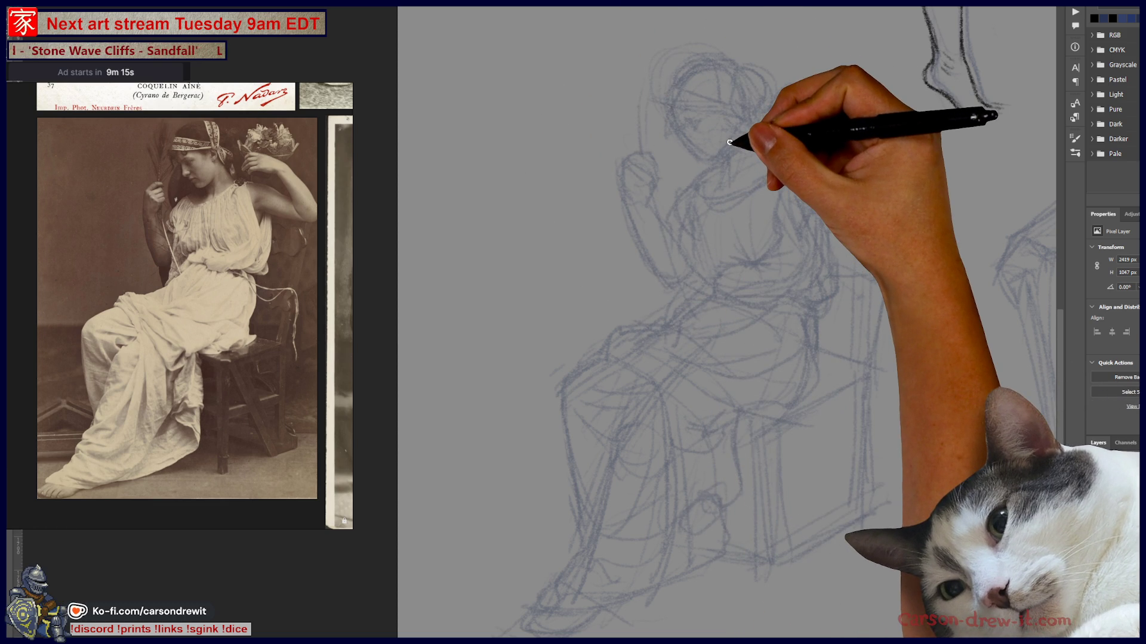
# Zoom into the sketch's head and draw a dark eye stroke and wedge-shaped headband
pyautogui.scroll(5, 729, 142)
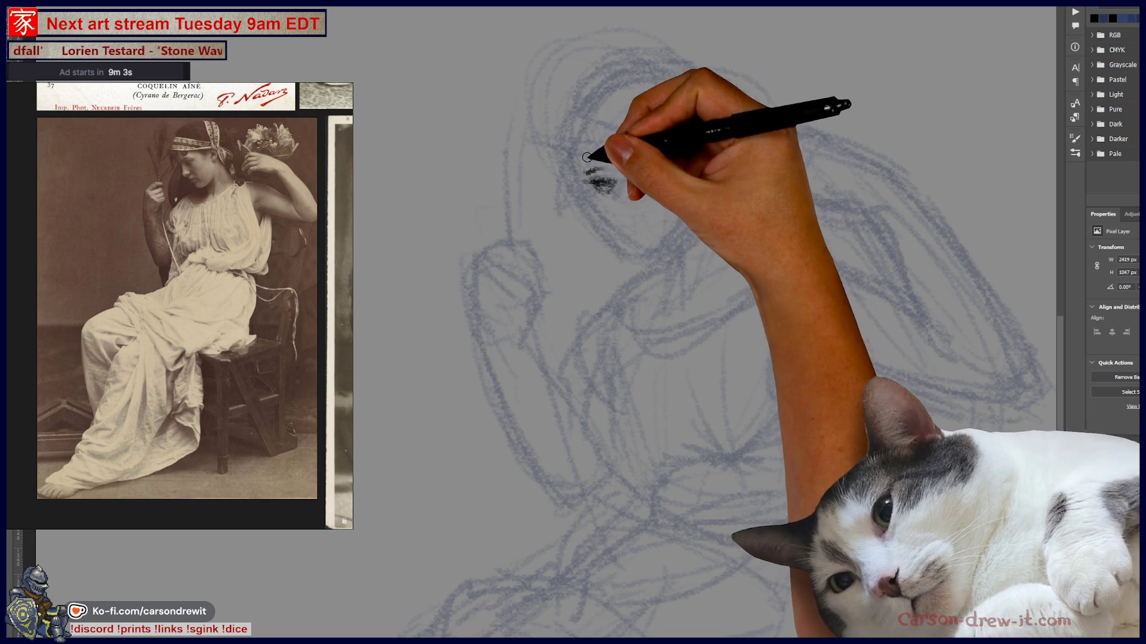
pyautogui.moveTo(568, 143); pyautogui.dragTo(623, 153)
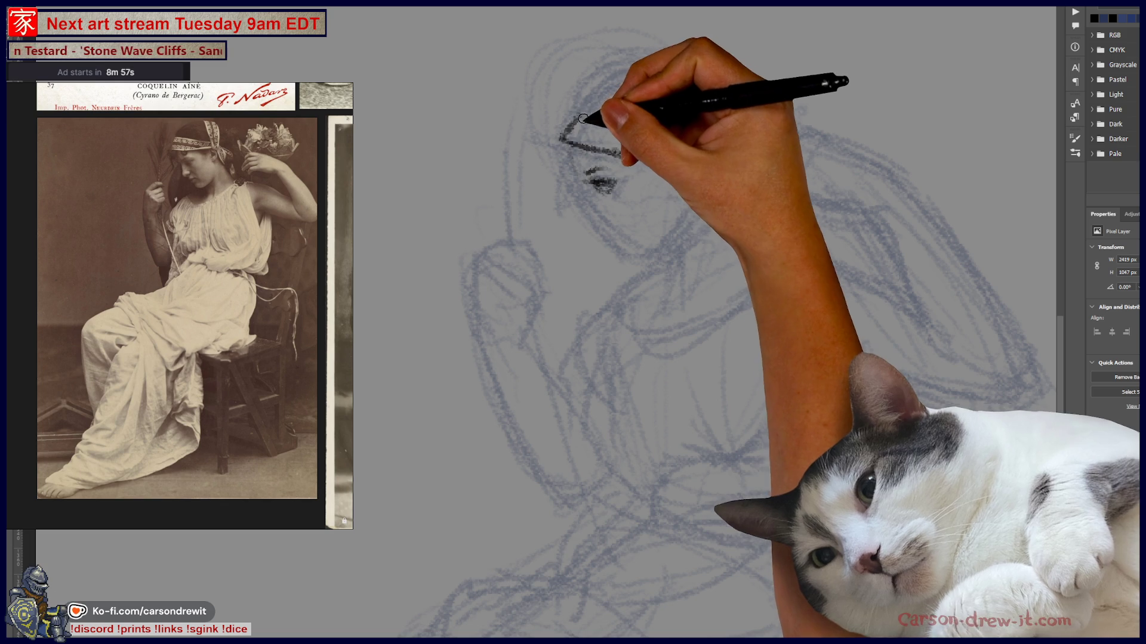
pyautogui.moveTo(570, 125)
pyautogui.mouseDown()
pyautogui.moveTo(593, 119)
pyautogui.moveTo(682, 147)
pyautogui.mouseUp()
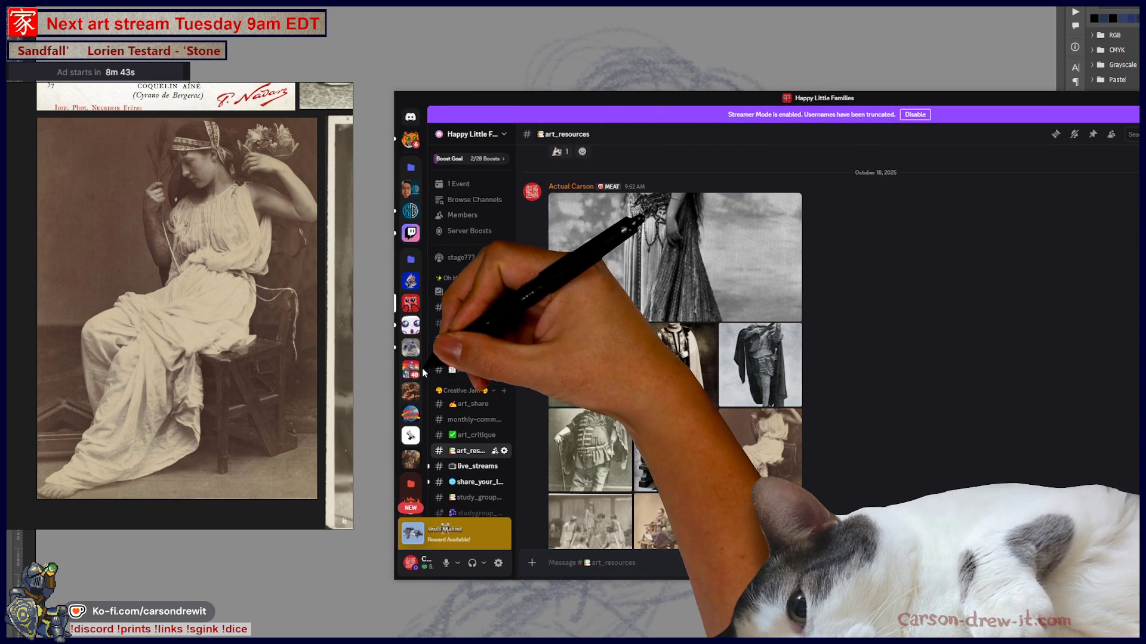
# Browse the Discord server list and a server's options menu, then move Discord aside and hide it
pyautogui.scroll(-3, 411, 370)
pyautogui.scroll(-4, 413, 334)
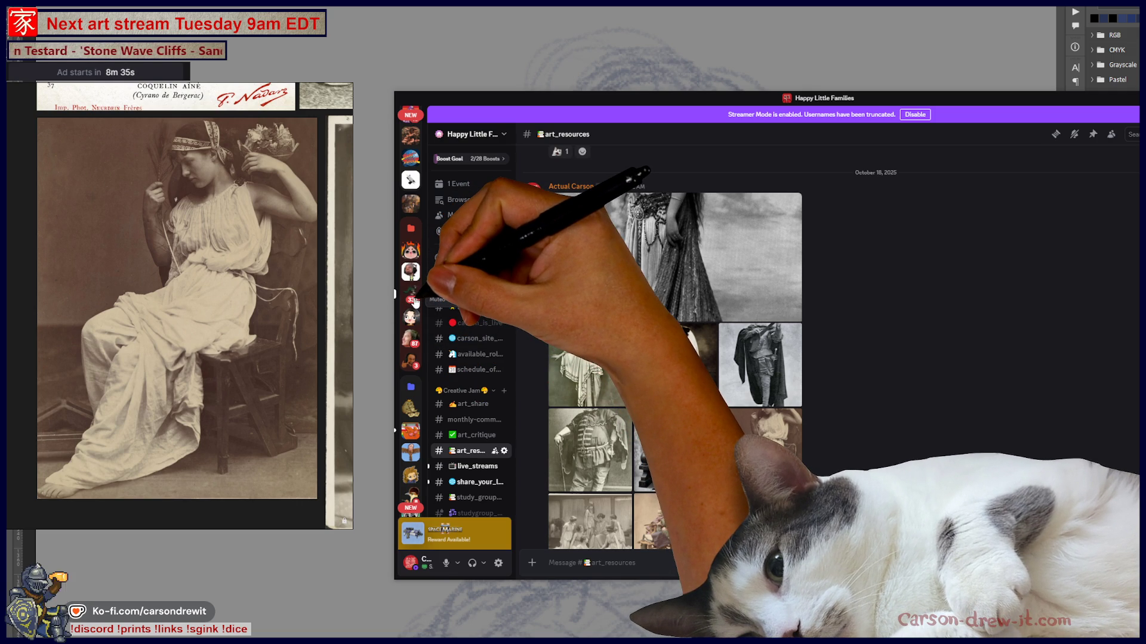
pyautogui.rightClick(415, 302)
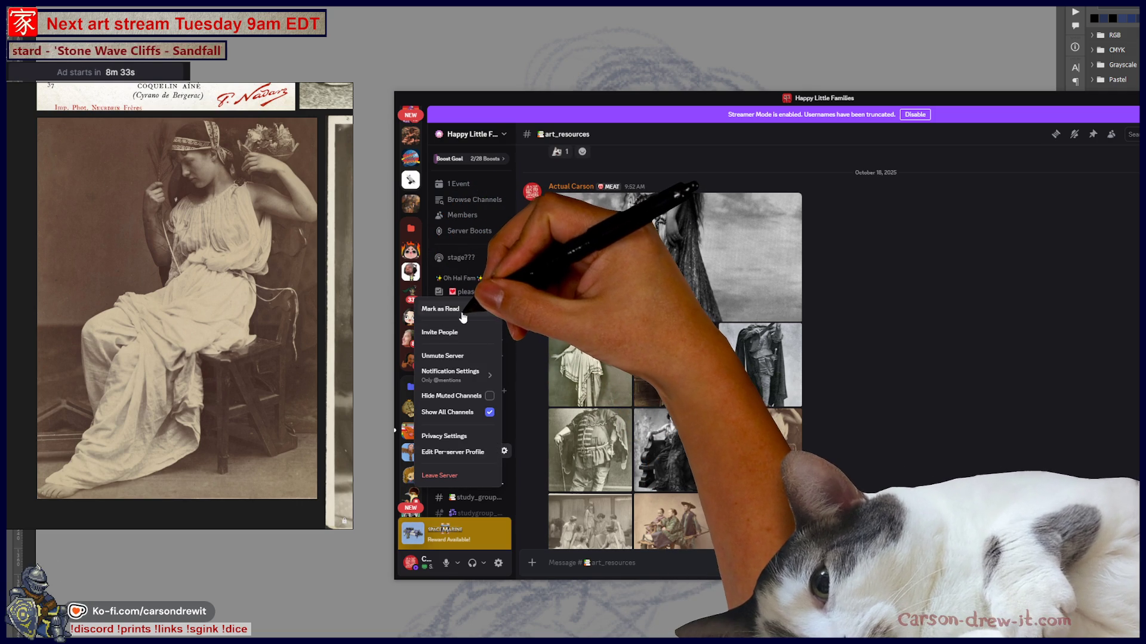
pyautogui.press('Escape')
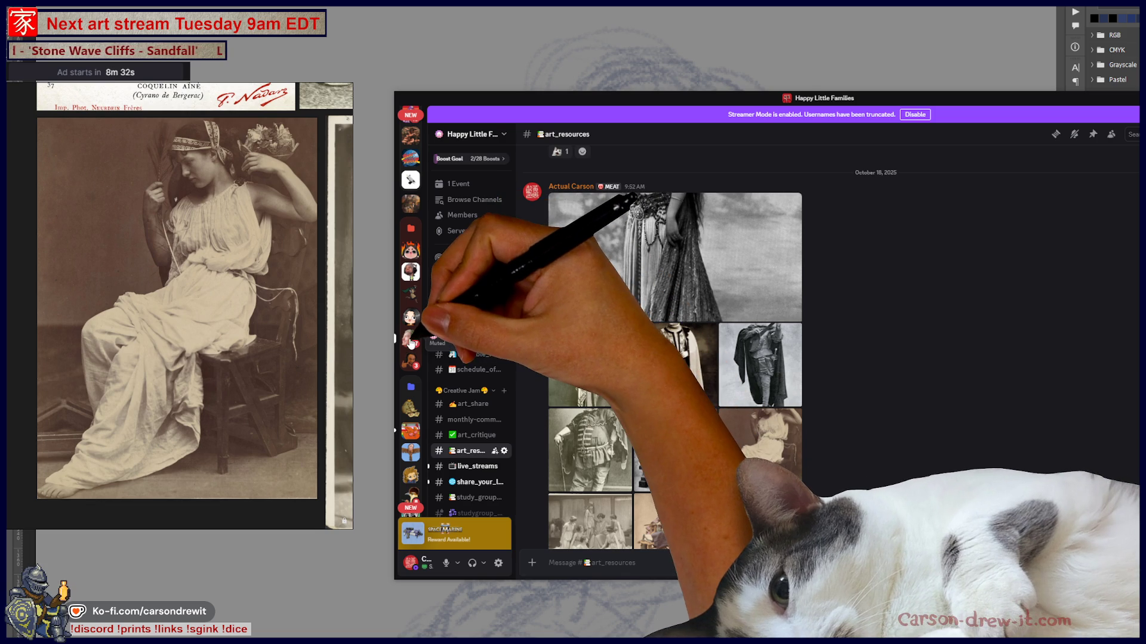
pyautogui.rightClick(411, 341)
pyautogui.click(444, 352)
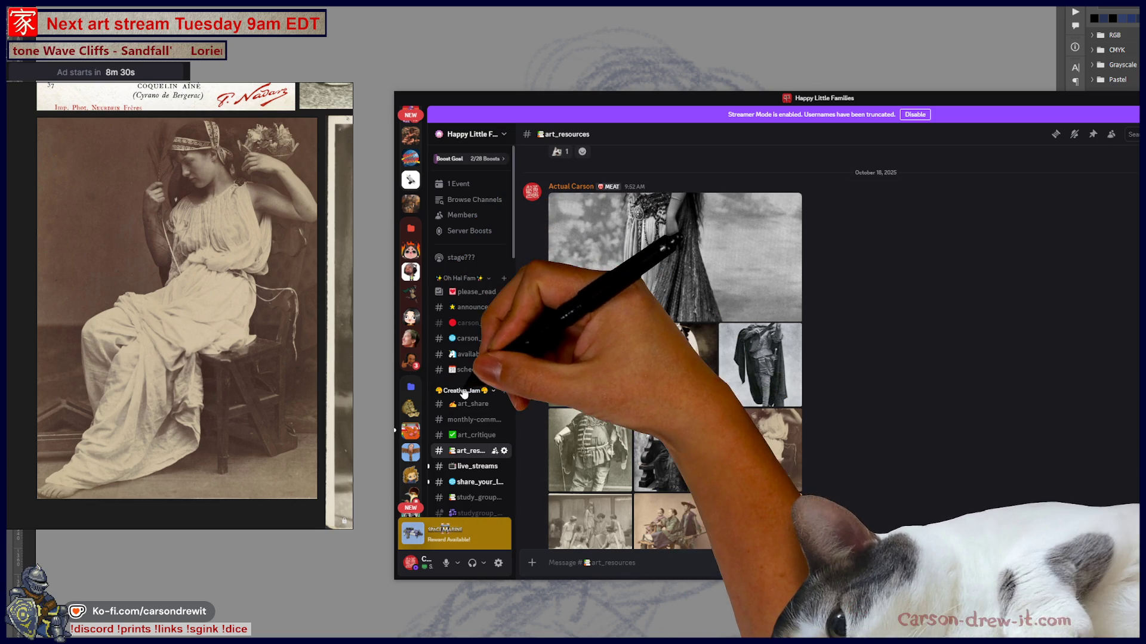
pyautogui.scroll(2, 417, 341)
pyautogui.scroll(4, 418, 341)
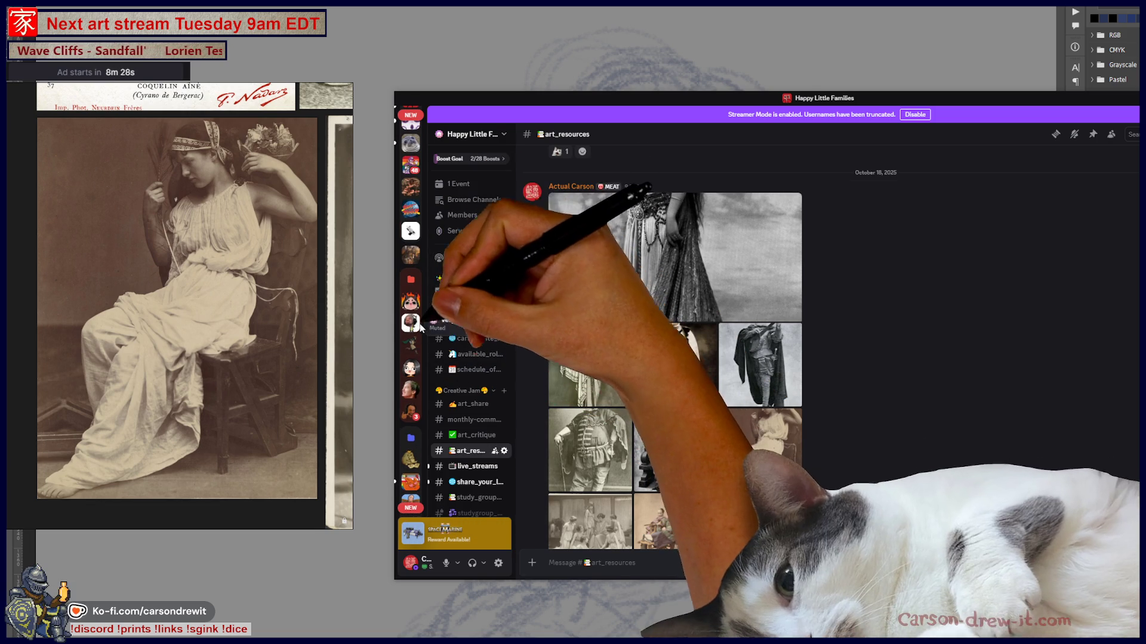
pyautogui.scroll(-5, 421, 350)
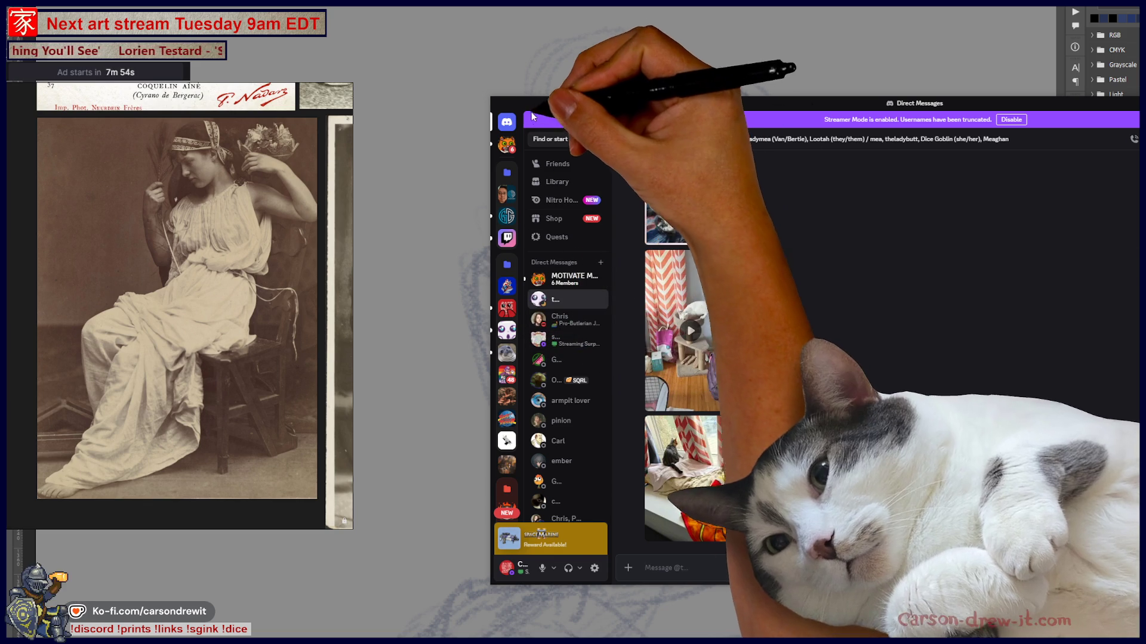
pyautogui.moveTo(546, 112); pyautogui.dragTo(1067, 191)
pyautogui.hotkey('alt', 'Tab')
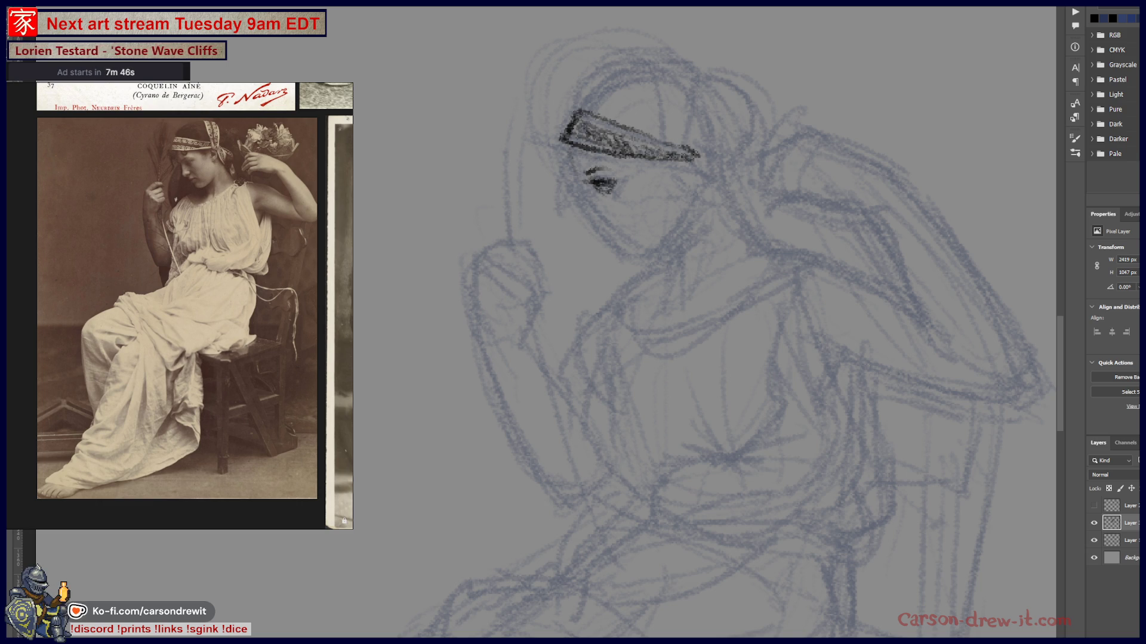
# Hatch the headband and hair in dark pencil, outlining the hair's top and right edges
pyautogui.moveTo(569, 164)
pyautogui.mouseDown()
pyautogui.moveTo(606, 225)
pyautogui.moveTo(590, 174)
pyautogui.moveTo(603, 225)
pyautogui.moveTo(588, 185)
pyautogui.moveTo(596, 216)
pyautogui.mouseUp()
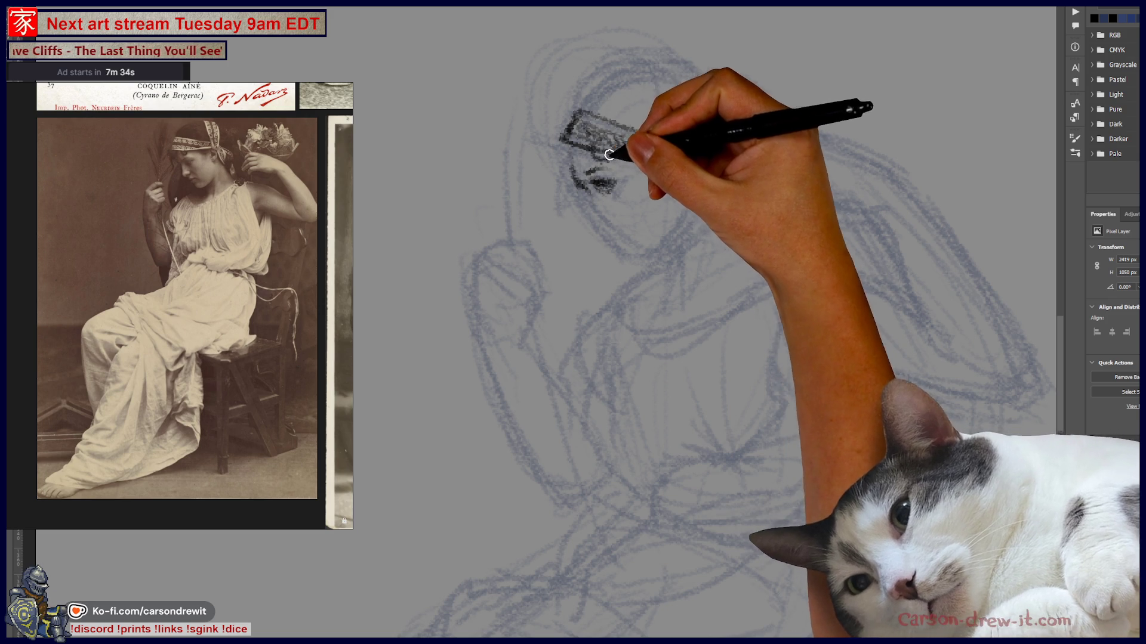
pyautogui.moveTo(579, 178)
pyautogui.mouseDown()
pyautogui.moveTo(586, 160)
pyautogui.moveTo(562, 151)
pyautogui.moveTo(575, 149)
pyautogui.moveTo(589, 107)
pyautogui.mouseUp()
pyautogui.moveTo(591, 106)
pyautogui.mouseDown()
pyautogui.moveTo(583, 98)
pyautogui.moveTo(598, 107)
pyautogui.moveTo(633, 77)
pyautogui.mouseUp()
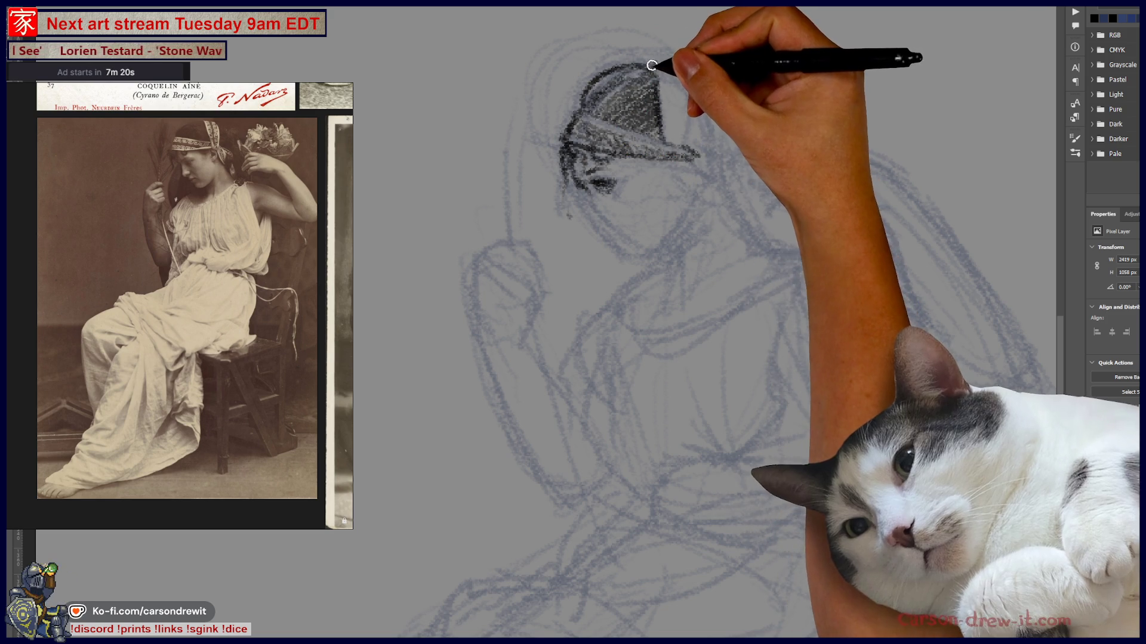
pyautogui.moveTo(653, 66)
pyautogui.mouseDown()
pyautogui.moveTo(696, 77)
pyautogui.moveTo(679, 156)
pyautogui.mouseUp()
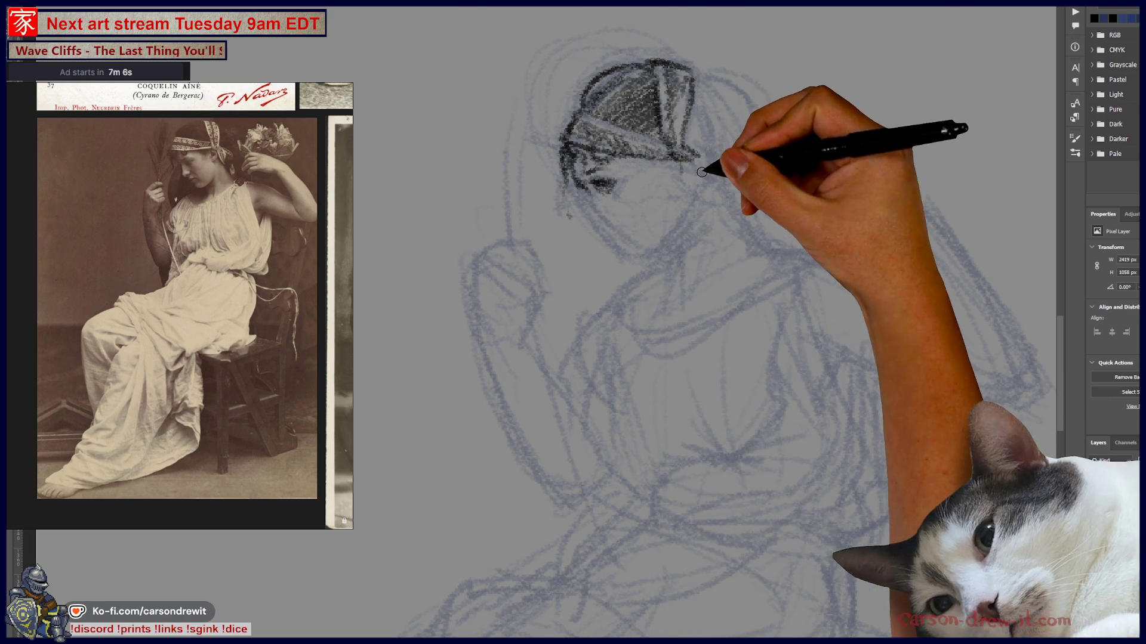
pyautogui.moveTo(705, 164); pyautogui.dragTo(731, 210)
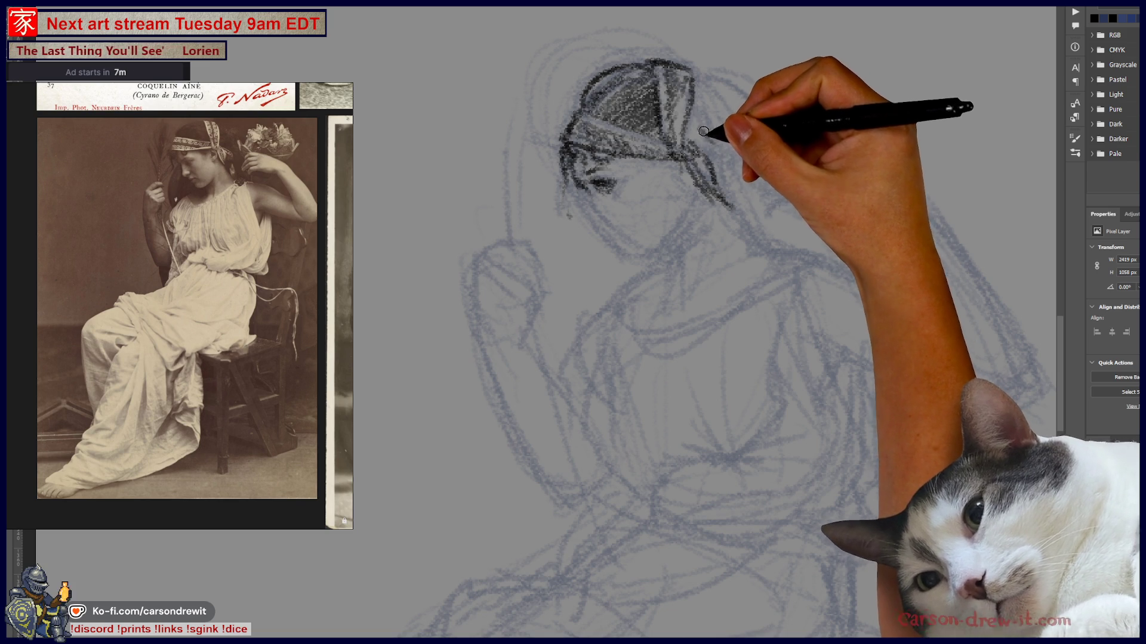
pyautogui.moveTo(715, 127)
pyautogui.mouseDown()
pyautogui.moveTo(703, 93)
pyautogui.moveTo(724, 76)
pyautogui.moveTo(753, 117)
pyautogui.moveTo(724, 90)
pyautogui.moveTo(742, 91)
pyautogui.moveTo(728, 156)
pyautogui.moveTo(760, 115)
pyautogui.mouseUp()
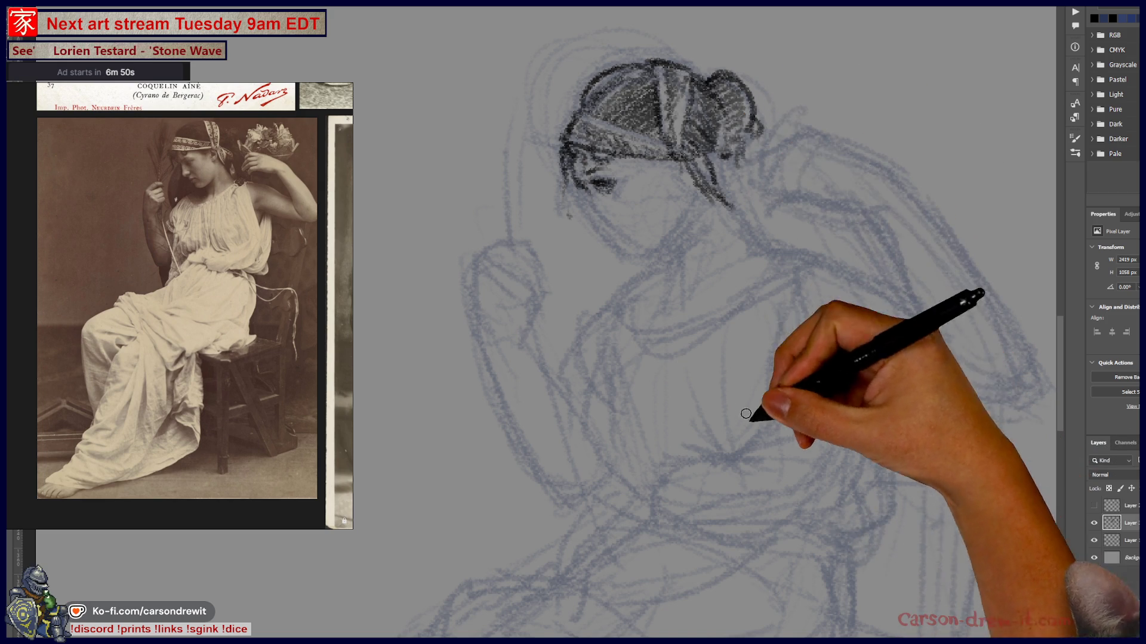
# Zoom in and densely hatch the head and hair, extending the hair contour toward the neck
pyautogui.hotkey('ctrl', '+')
pyautogui.moveTo(555, 216)
pyautogui.mouseDown()
pyautogui.moveTo(703, 255)
pyautogui.moveTo(627, 301)
pyautogui.moveTo(627, 322)
pyautogui.mouseUp()
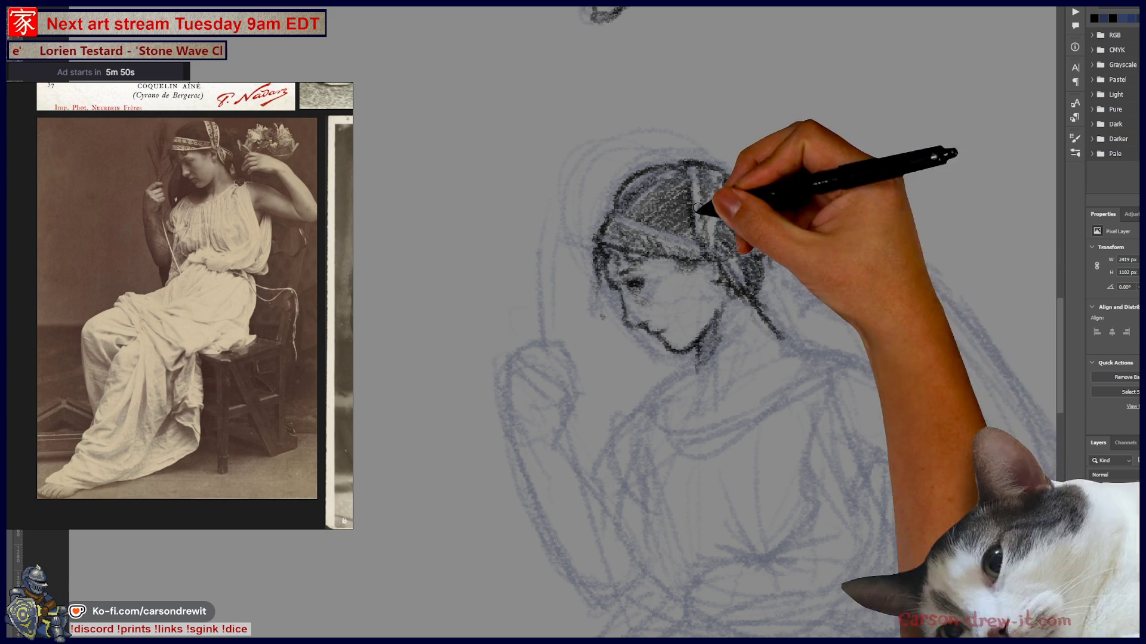
pyautogui.moveTo(783, 324); pyautogui.dragTo(810, 350)
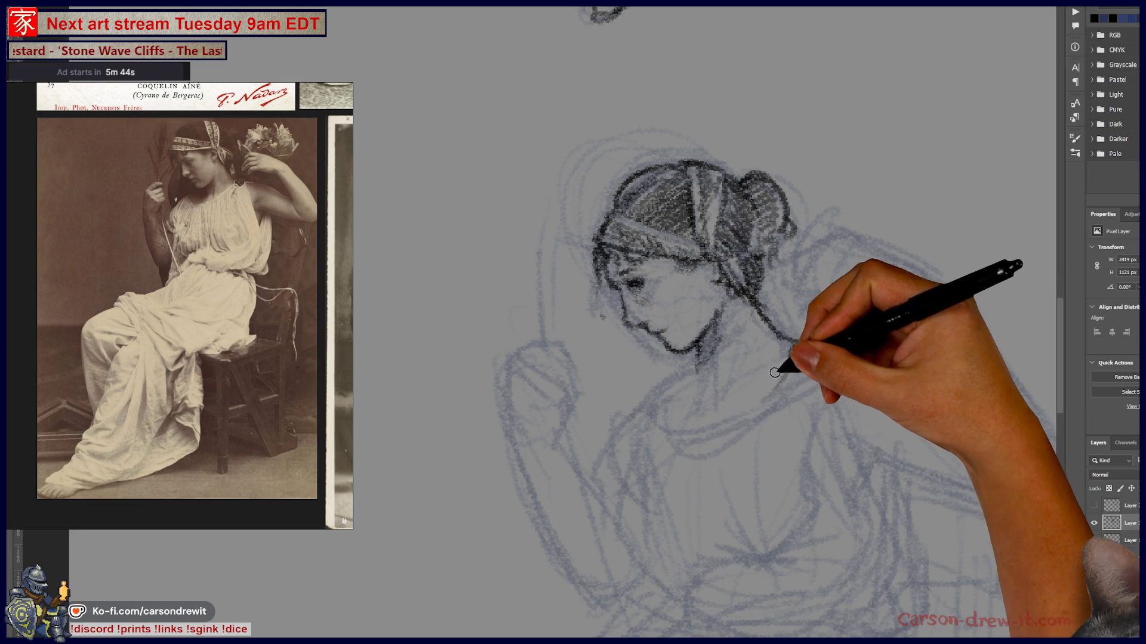
# Draw the jaw line to the chin and the neck, with shading along chin and neck
pyautogui.moveTo(716, 418)
pyautogui.mouseDown()
pyautogui.moveTo(666, 398)
pyautogui.moveTo(749, 403)
pyautogui.mouseUp()
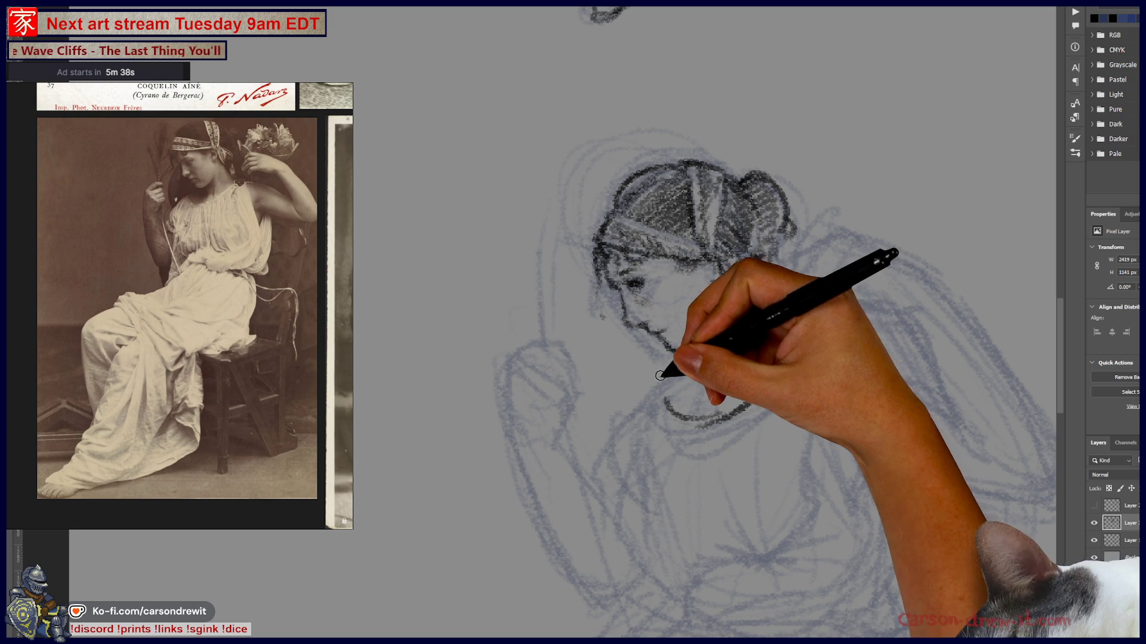
pyautogui.moveTo(662, 383); pyautogui.dragTo(686, 350)
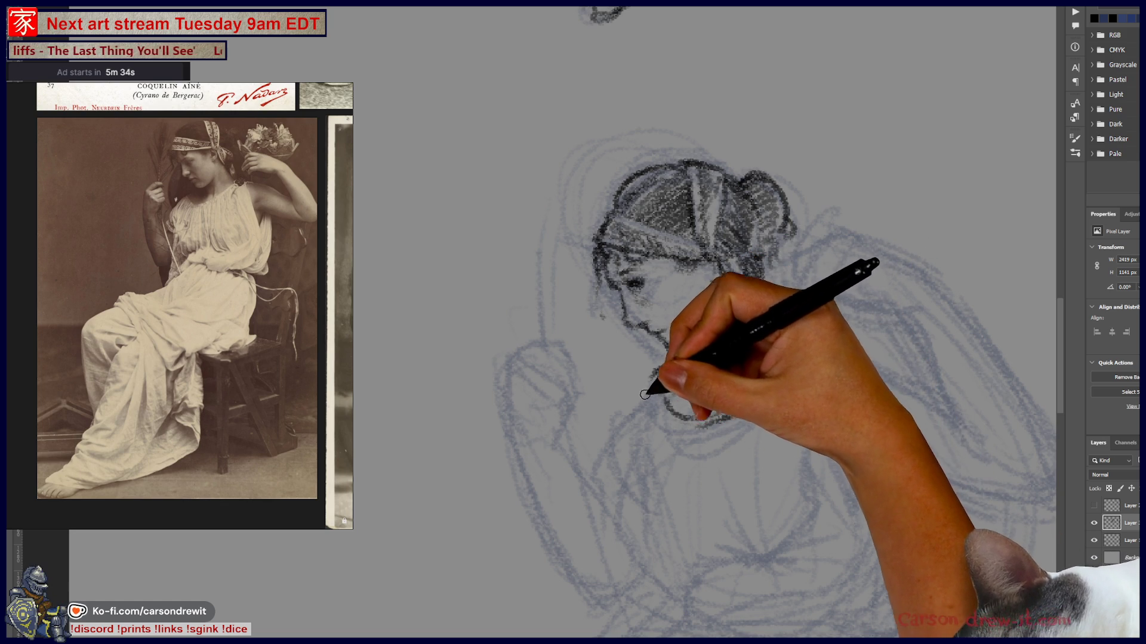
pyautogui.moveTo(649, 377); pyautogui.dragTo(616, 441)
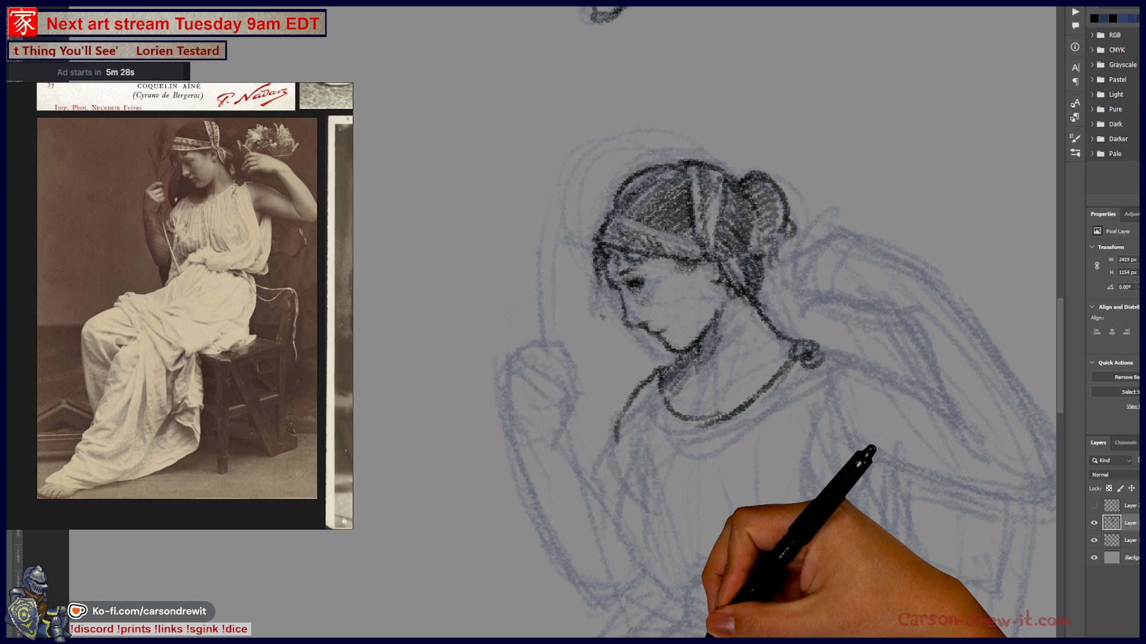
pyautogui.moveTo(658, 391)
pyautogui.mouseDown()
pyautogui.moveTo(637, 452)
pyautogui.moveTo(649, 412)
pyautogui.moveTo(671, 422)
pyautogui.moveTo(657, 468)
pyautogui.moveTo(670, 427)
pyautogui.moveTo(683, 438)
pyautogui.mouseUp()
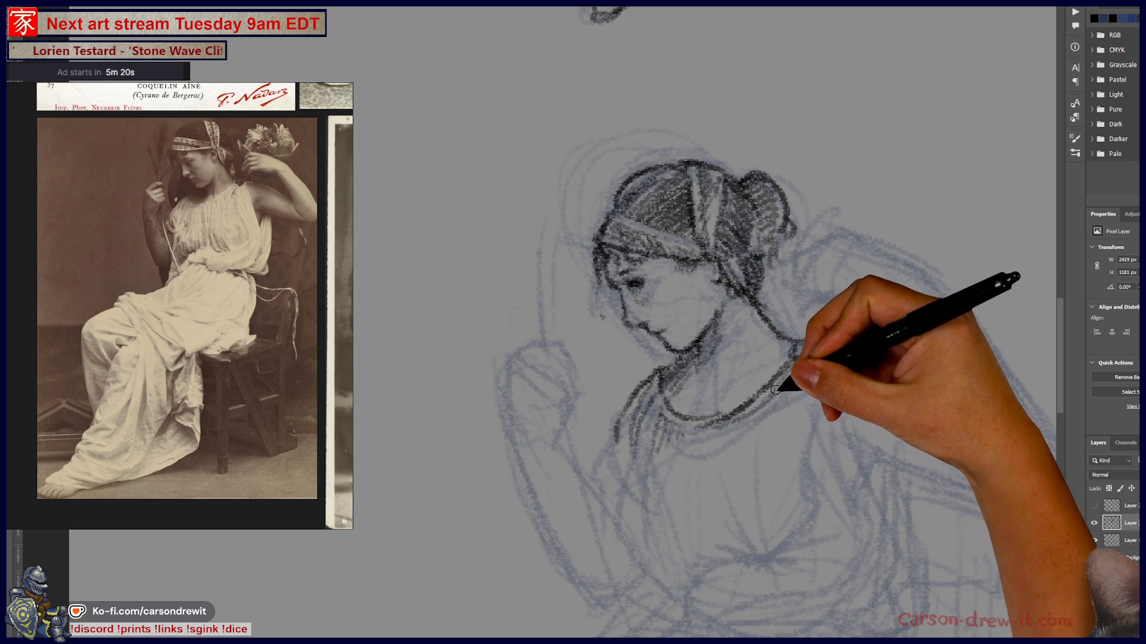
# Hatch the neckline and outline the right edge of the upper drapery
pyautogui.moveTo(730, 461)
pyautogui.mouseDown()
pyautogui.moveTo(740, 539)
pyautogui.moveTo(724, 440)
pyautogui.moveTo(740, 540)
pyautogui.moveTo(736, 519)
pyautogui.moveTo(753, 550)
pyautogui.moveTo(760, 531)
pyautogui.moveTo(741, 543)
pyautogui.moveTo(787, 546)
pyautogui.mouseUp()
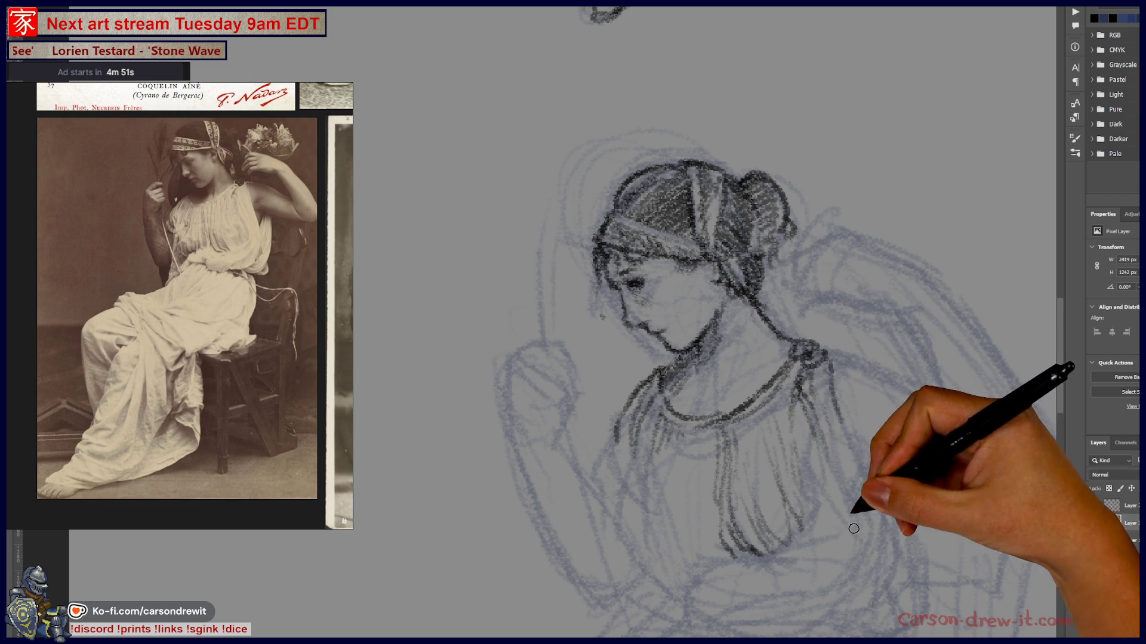
pyautogui.moveTo(848, 470)
pyautogui.mouseDown()
pyautogui.moveTo(875, 515)
pyautogui.moveTo(867, 472)
pyautogui.moveTo(881, 461)
pyautogui.mouseUp()
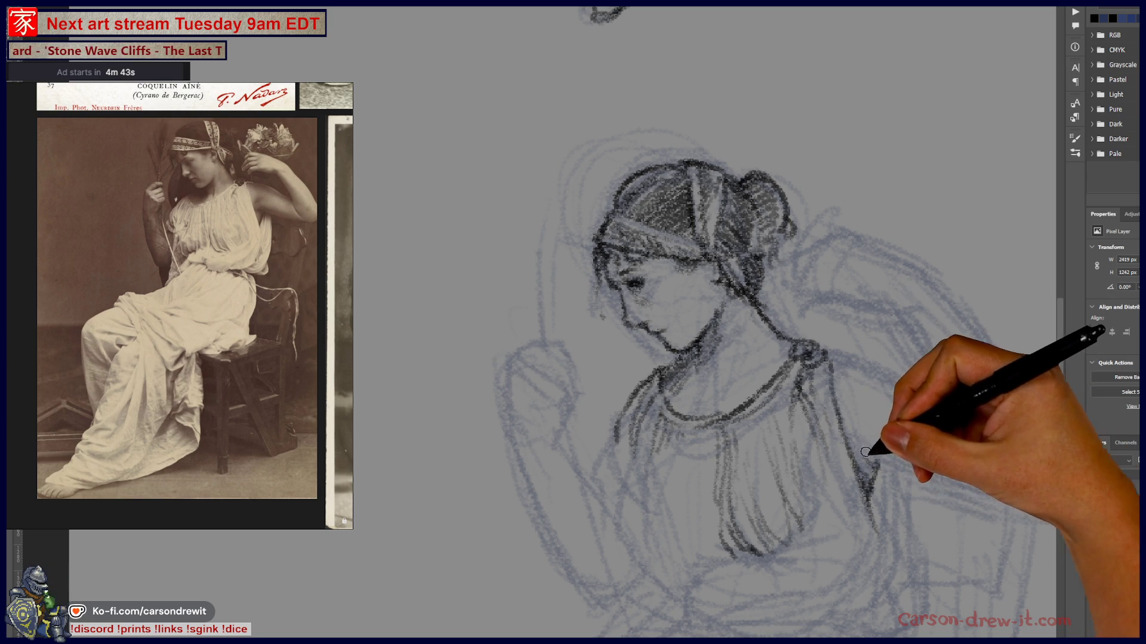
pyautogui.moveTo(916, 535); pyautogui.dragTo(695, 475)
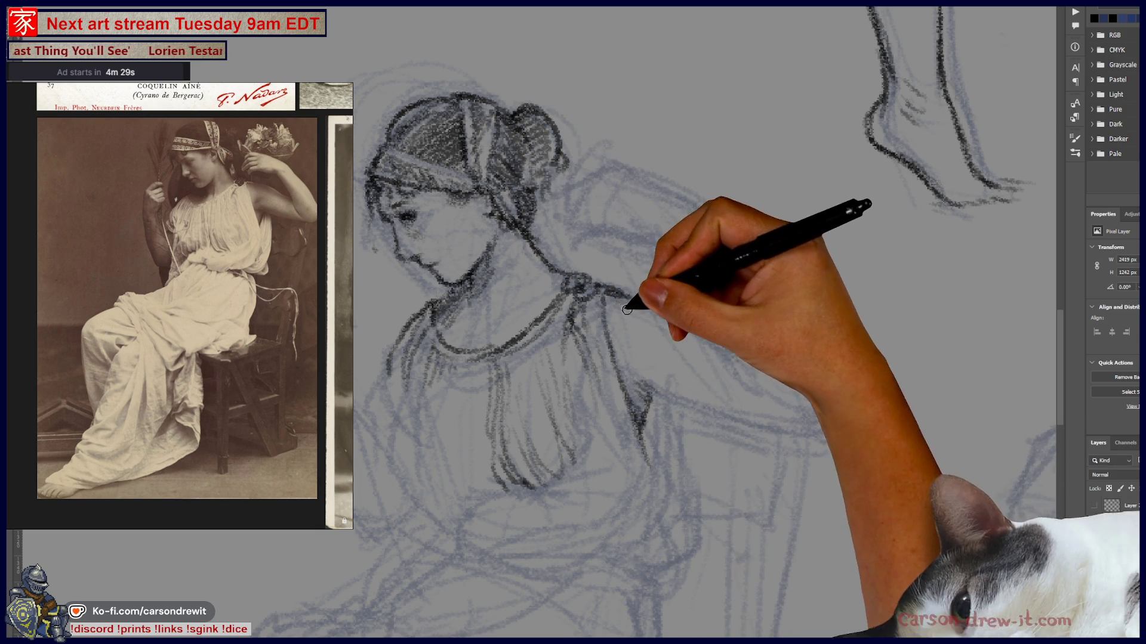
# Extend the dark shoulder line, shade beneath it, and draw the line under the raised arm
pyautogui.moveTo(631, 288); pyautogui.dragTo(691, 336)
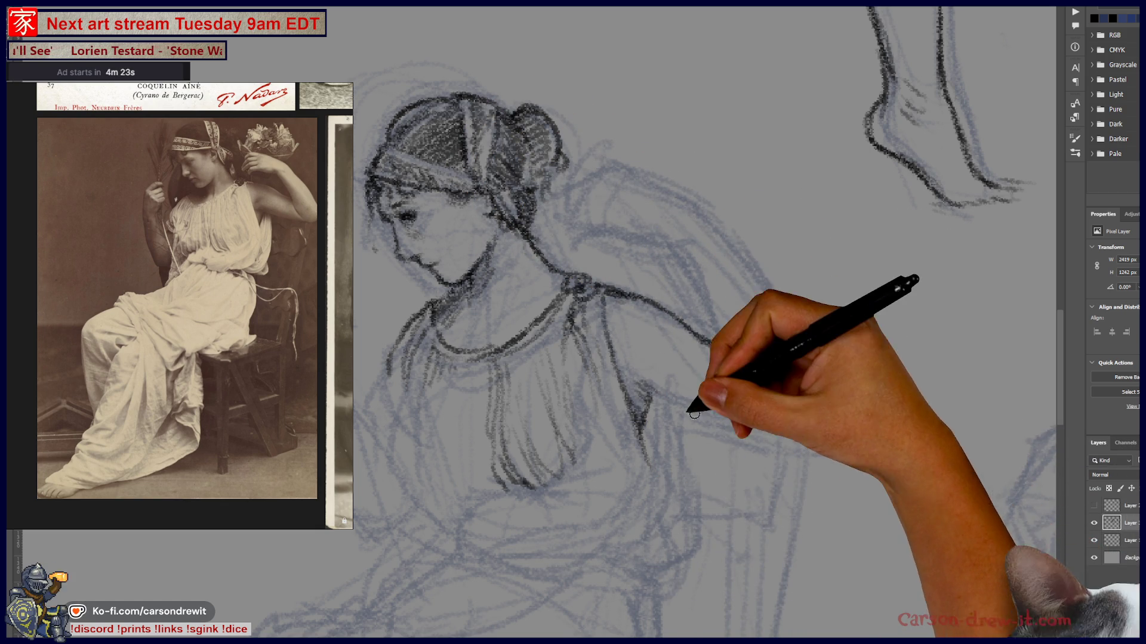
pyautogui.moveTo(659, 378)
pyautogui.mouseDown()
pyautogui.moveTo(647, 397)
pyautogui.moveTo(634, 384)
pyautogui.moveTo(646, 385)
pyautogui.mouseUp()
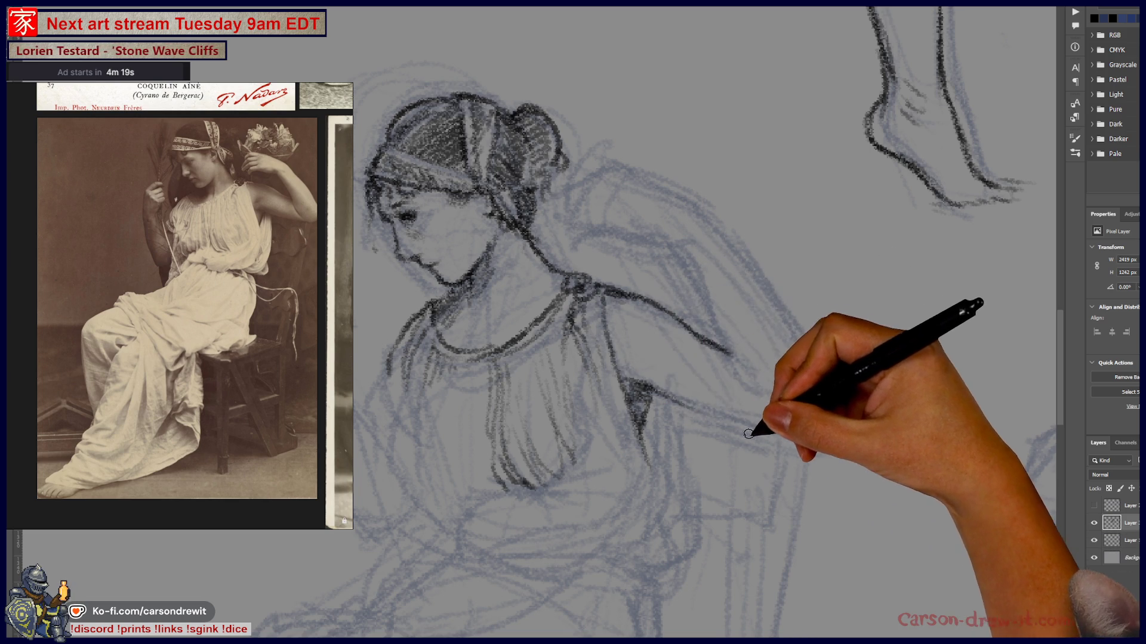
pyautogui.moveTo(660, 389); pyautogui.dragTo(808, 424)
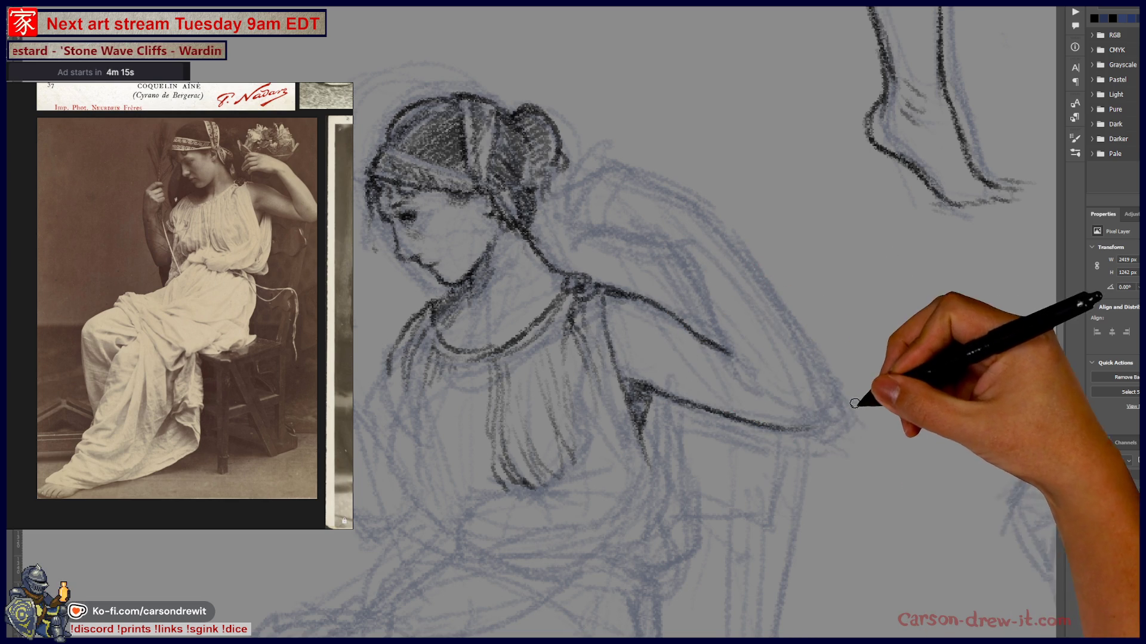
# Trace the upper arm, elbow curve, outer arm and forearm edge of the raised arm
pyautogui.moveTo(673, 348); pyautogui.dragTo(731, 355)
pyautogui.moveTo(804, 427)
pyautogui.mouseDown()
pyautogui.moveTo(828, 404)
pyautogui.moveTo(819, 360)
pyautogui.mouseUp()
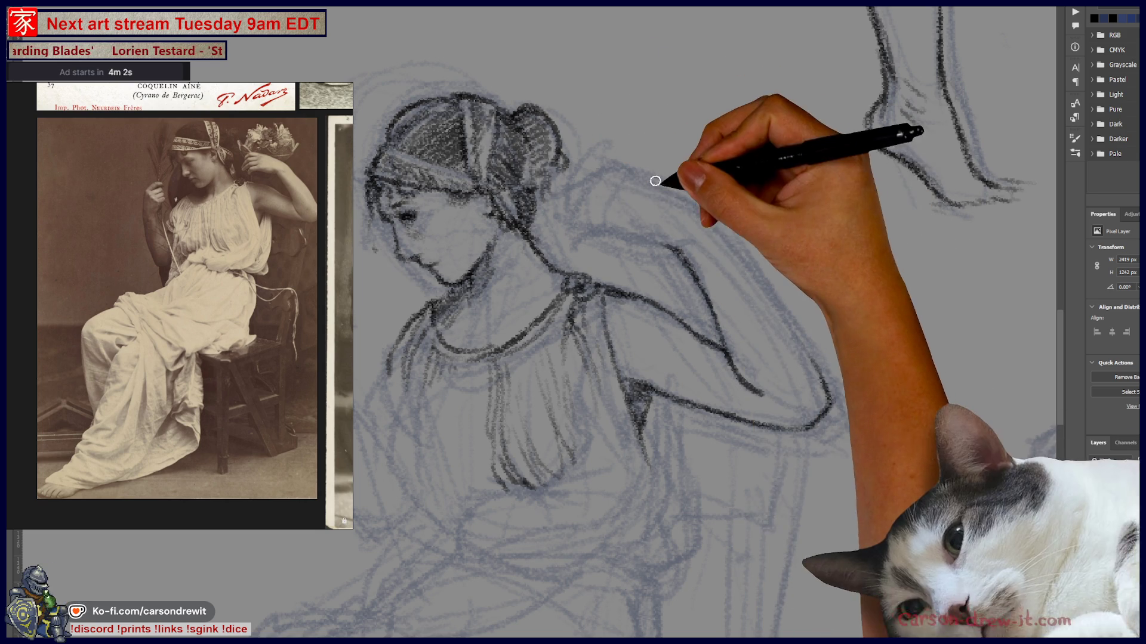
pyautogui.moveTo(656, 185)
pyautogui.mouseDown()
pyautogui.moveTo(769, 274)
pyautogui.moveTo(813, 362)
pyautogui.mouseUp()
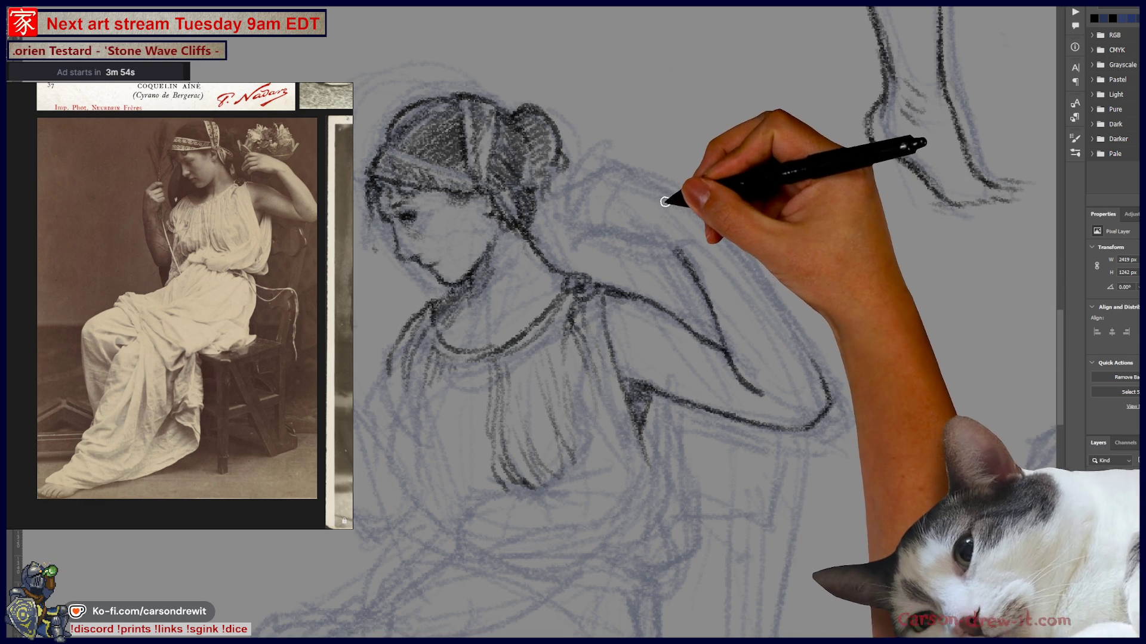
pyautogui.moveTo(778, 317)
pyautogui.mouseDown()
pyautogui.moveTo(808, 345)
pyautogui.moveTo(800, 341)
pyautogui.moveTo(830, 394)
pyautogui.mouseUp()
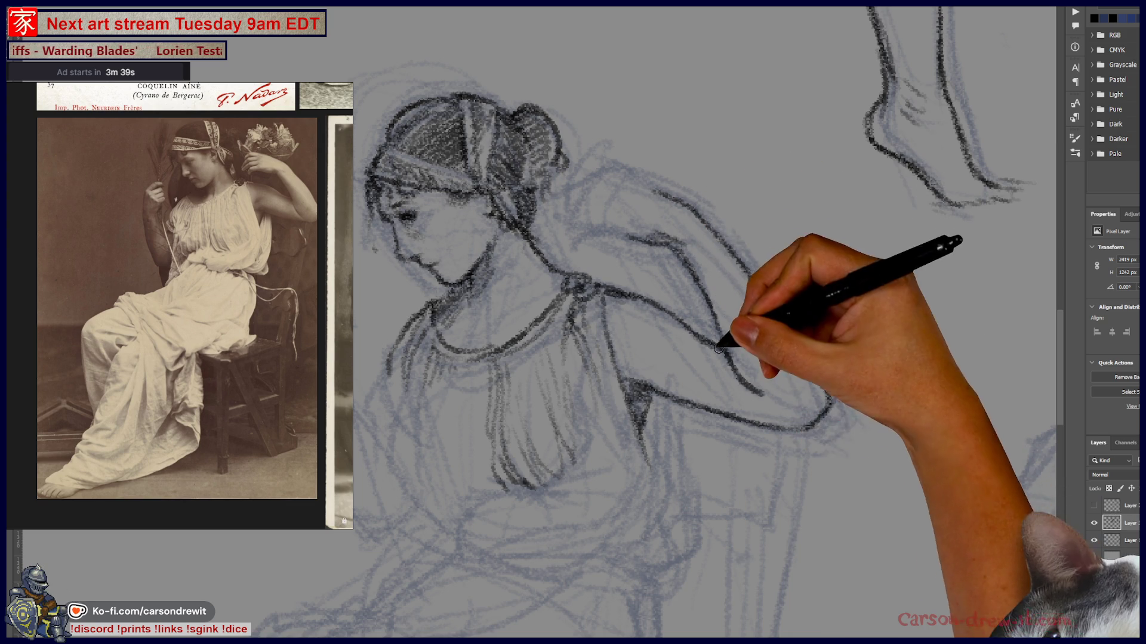
pyautogui.moveTo(723, 358)
pyautogui.mouseDown()
pyautogui.moveTo(813, 365)
pyautogui.moveTo(823, 388)
pyautogui.mouseUp()
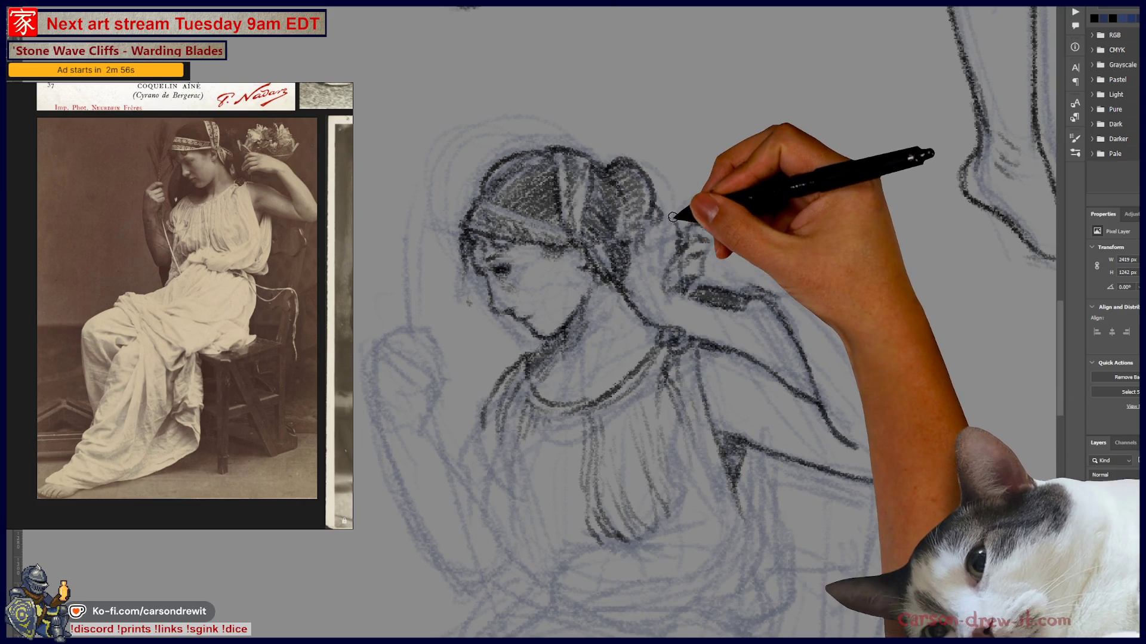
# Sketch the curled fingers and flower shapes beside the hair bun
pyautogui.moveTo(685, 220)
pyautogui.mouseDown()
pyautogui.moveTo(670, 192)
pyautogui.moveTo(690, 226)
pyautogui.moveTo(742, 212)
pyautogui.moveTo(734, 225)
pyautogui.moveTo(814, 243)
pyautogui.moveTo(801, 243)
pyautogui.mouseUp()
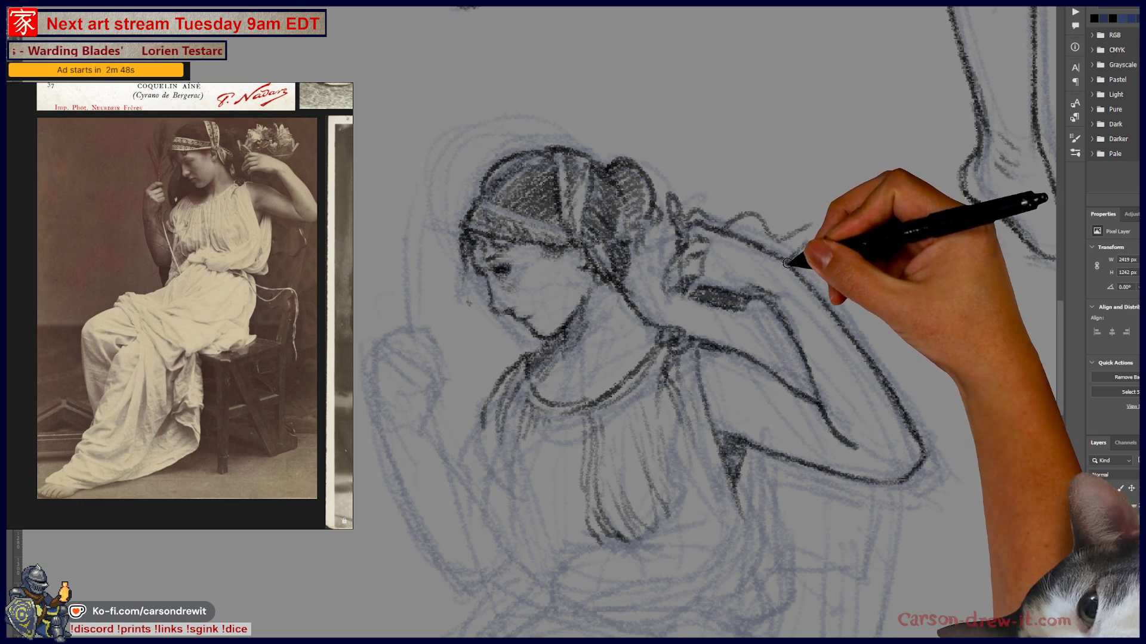
pyautogui.press('ctrl')
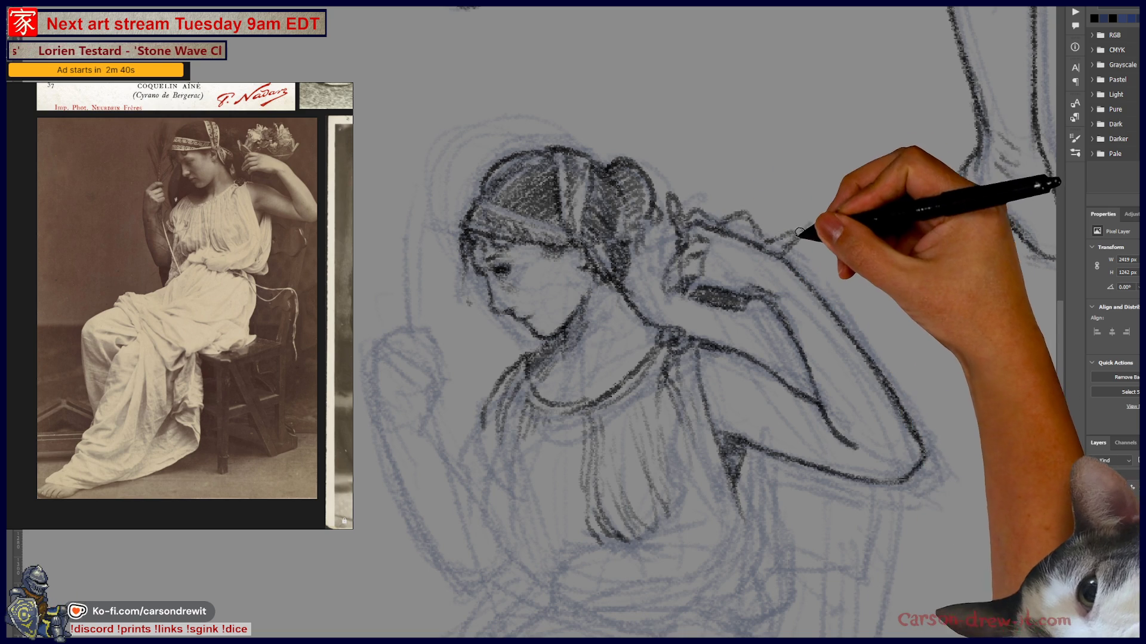
pyautogui.moveTo(703, 189)
pyautogui.mouseDown()
pyautogui.moveTo(675, 189)
pyautogui.moveTo(724, 163)
pyautogui.moveTo(696, 180)
pyautogui.moveTo(716, 204)
pyautogui.moveTo(740, 186)
pyautogui.mouseUp()
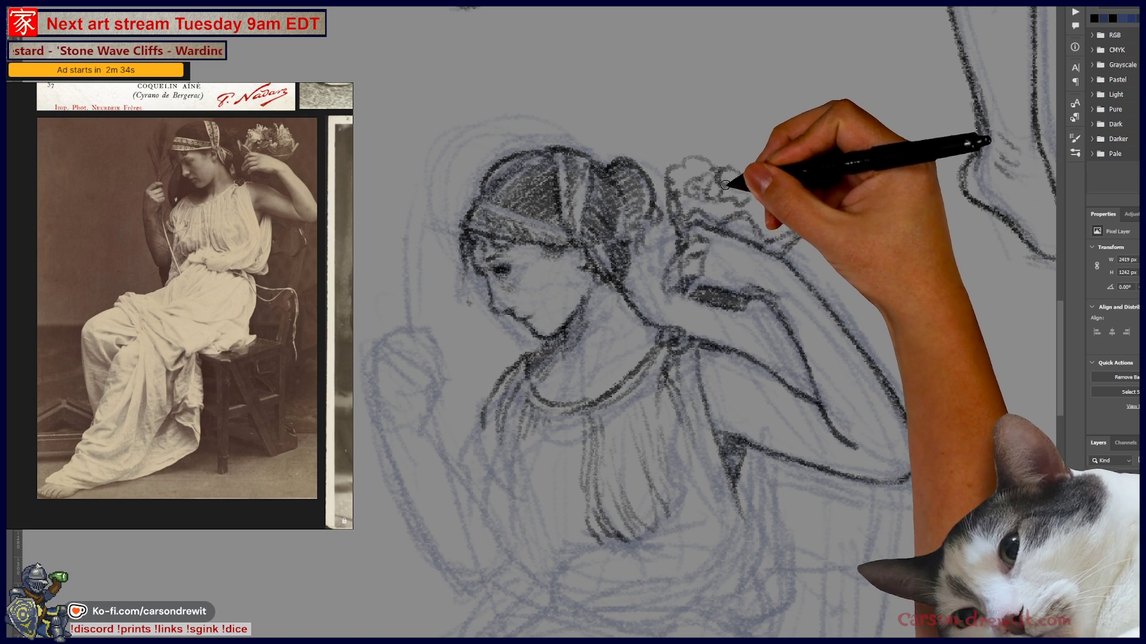
pyautogui.moveTo(770, 188)
pyautogui.mouseDown()
pyautogui.moveTo(794, 203)
pyautogui.moveTo(764, 226)
pyautogui.moveTo(797, 227)
pyautogui.moveTo(803, 195)
pyautogui.moveTo(743, 189)
pyautogui.moveTo(698, 204)
pyautogui.moveTo(734, 172)
pyautogui.moveTo(724, 164)
pyautogui.mouseUp()
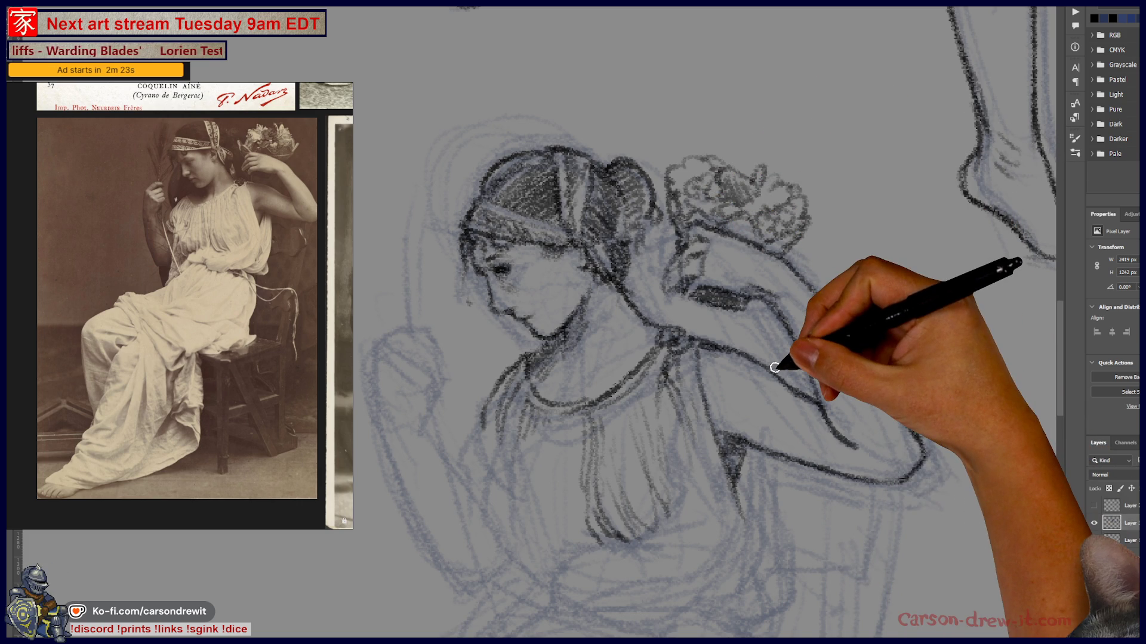
# Darken the hair near the ear and the crown, and hatch the cheek and jaw
pyautogui.moveTo(614, 256)
pyautogui.mouseDown()
pyautogui.moveTo(670, 266)
pyautogui.moveTo(645, 243)
pyautogui.moveTo(622, 274)
pyautogui.moveTo(634, 281)
pyautogui.moveTo(665, 234)
pyautogui.moveTo(673, 299)
pyautogui.moveTo(657, 312)
pyautogui.moveTo(677, 324)
pyautogui.moveTo(687, 313)
pyautogui.moveTo(676, 302)
pyautogui.moveTo(659, 322)
pyautogui.moveTo(686, 299)
pyautogui.moveTo(668, 289)
pyautogui.moveTo(678, 259)
pyautogui.moveTo(665, 283)
pyautogui.moveTo(690, 256)
pyautogui.moveTo(657, 299)
pyautogui.moveTo(670, 276)
pyautogui.mouseUp()
pyautogui.moveTo(517, 196)
pyautogui.mouseDown()
pyautogui.moveTo(491, 430)
pyautogui.moveTo(456, 299)
pyautogui.moveTo(410, 217)
pyautogui.moveTo(507, 306)
pyautogui.moveTo(491, 294)
pyautogui.moveTo(493, 376)
pyautogui.moveTo(486, 266)
pyautogui.moveTo(481, 389)
pyautogui.moveTo(494, 274)
pyautogui.moveTo(483, 274)
pyautogui.moveTo(499, 288)
pyautogui.moveTo(562, 495)
pyautogui.moveTo(481, 373)
pyautogui.moveTo(550, 258)
pyautogui.moveTo(522, 290)
pyautogui.moveTo(488, 298)
pyautogui.mouseUp()
pyautogui.moveTo(479, 350)
pyautogui.mouseDown()
pyautogui.moveTo(526, 333)
pyautogui.moveTo(481, 289)
pyautogui.moveTo(489, 281)
pyautogui.moveTo(504, 509)
pyautogui.mouseUp()
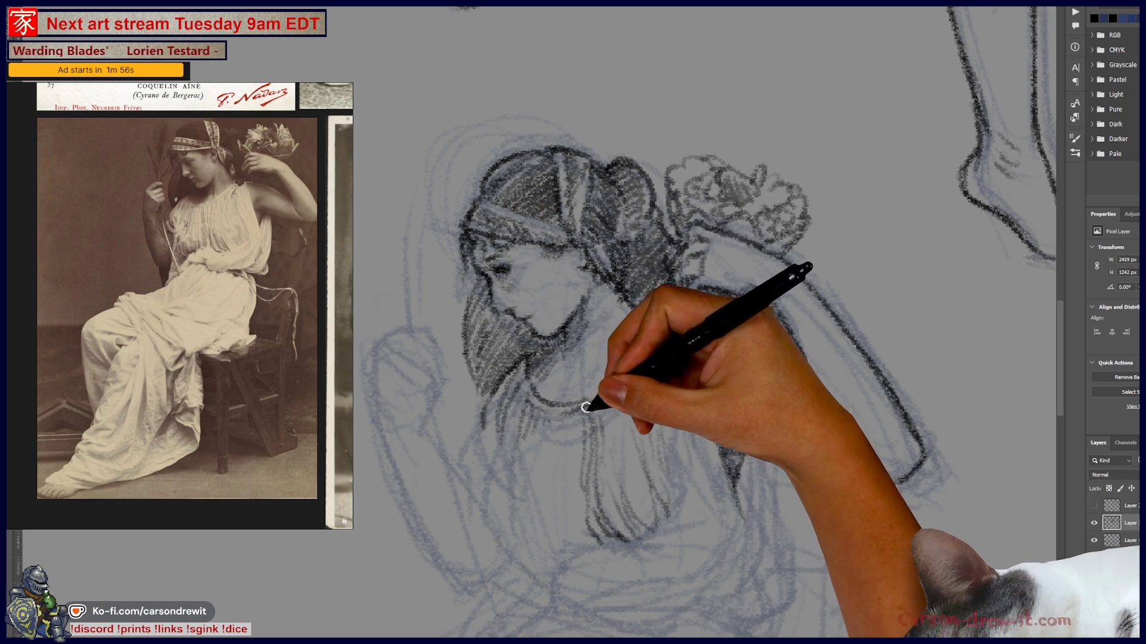
# Recentre the view on the head and shoulders and extend the falling hair strands lower
pyautogui.moveTo(593, 465)
pyautogui.mouseDown()
pyautogui.moveTo(652, 338)
pyautogui.moveTo(650, 314)
pyautogui.mouseUp()
pyautogui.moveTo(577, 230); pyautogui.dragTo(521, 254)
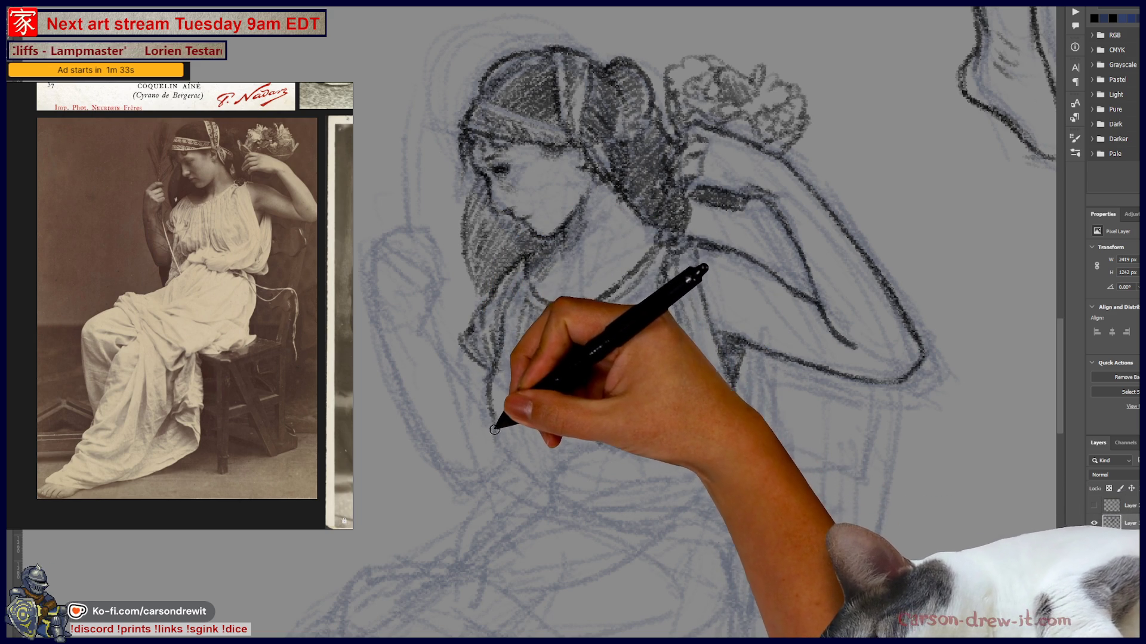
pyautogui.moveTo(510, 422); pyautogui.dragTo(506, 454)
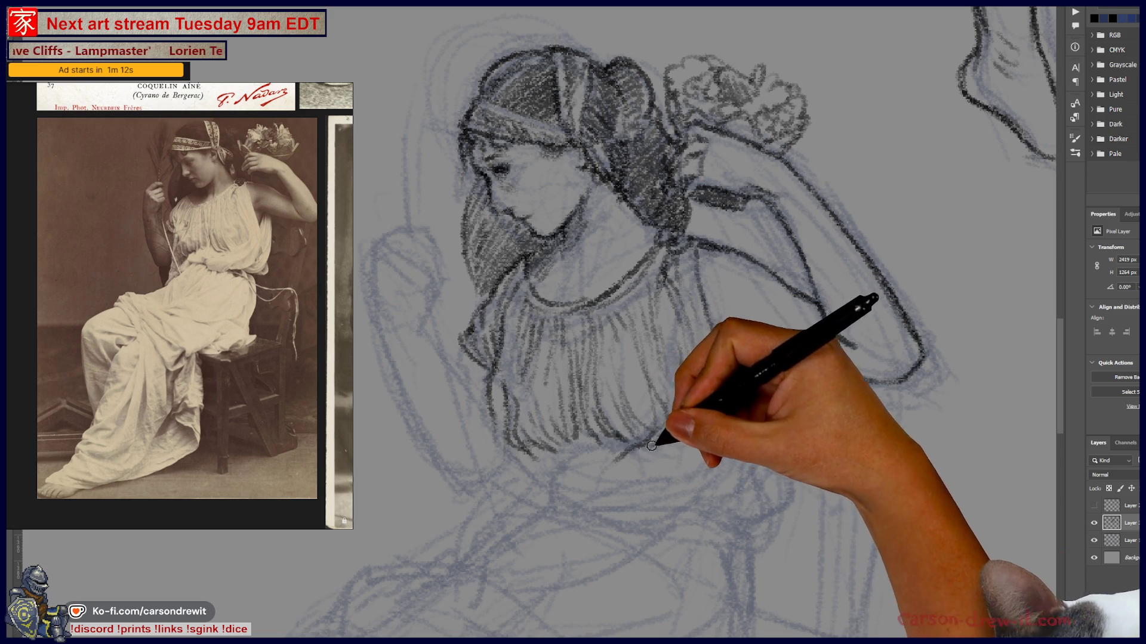
pyautogui.moveTo(644, 447); pyautogui.dragTo(582, 482)
pyautogui.moveTo(647, 447)
pyautogui.mouseDown()
pyautogui.moveTo(555, 491)
pyautogui.moveTo(558, 504)
pyautogui.moveTo(588, 511)
pyautogui.moveTo(567, 496)
pyautogui.moveTo(584, 481)
pyautogui.moveTo(591, 512)
pyautogui.moveTo(630, 517)
pyautogui.mouseUp()
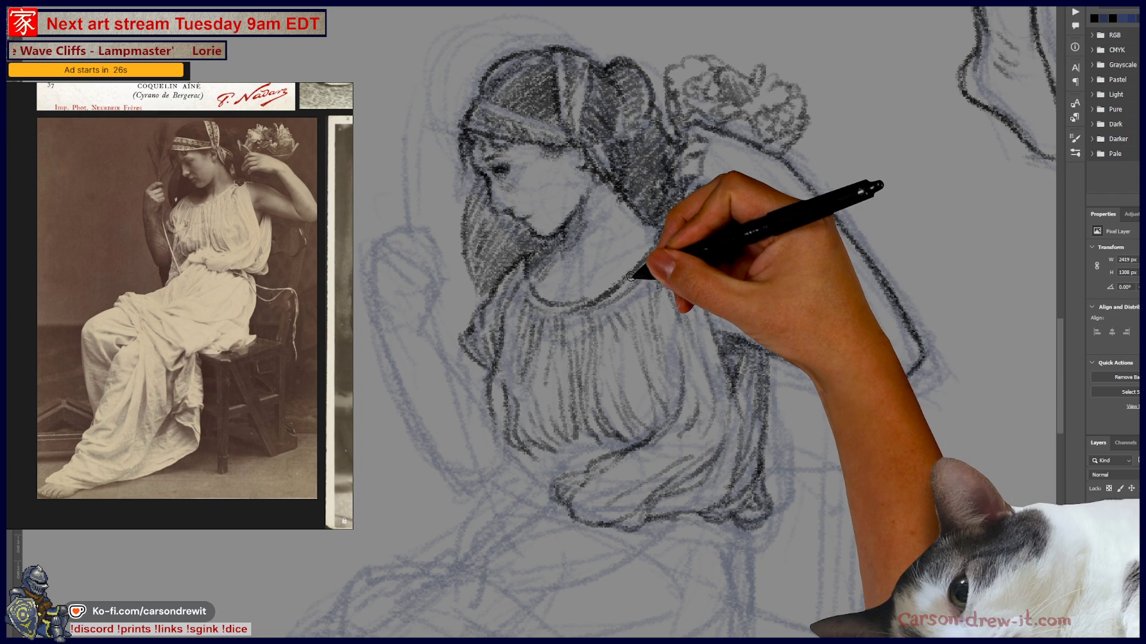
pyautogui.scroll(-1, 544, 301)
pyautogui.moveTo(544, 402)
pyautogui.mouseDown()
pyautogui.moveTo(652, 389)
pyautogui.moveTo(631, 405)
pyautogui.mouseUp()
pyautogui.scroll(1, 733, 365)
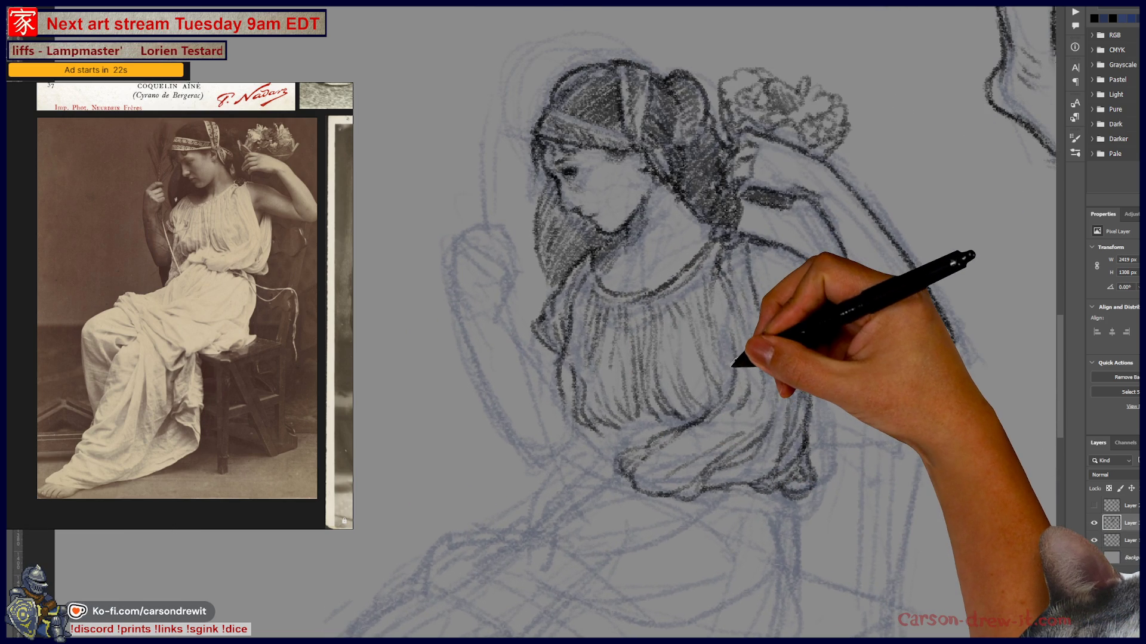
pyautogui.moveTo(770, 322); pyautogui.dragTo(948, 364)
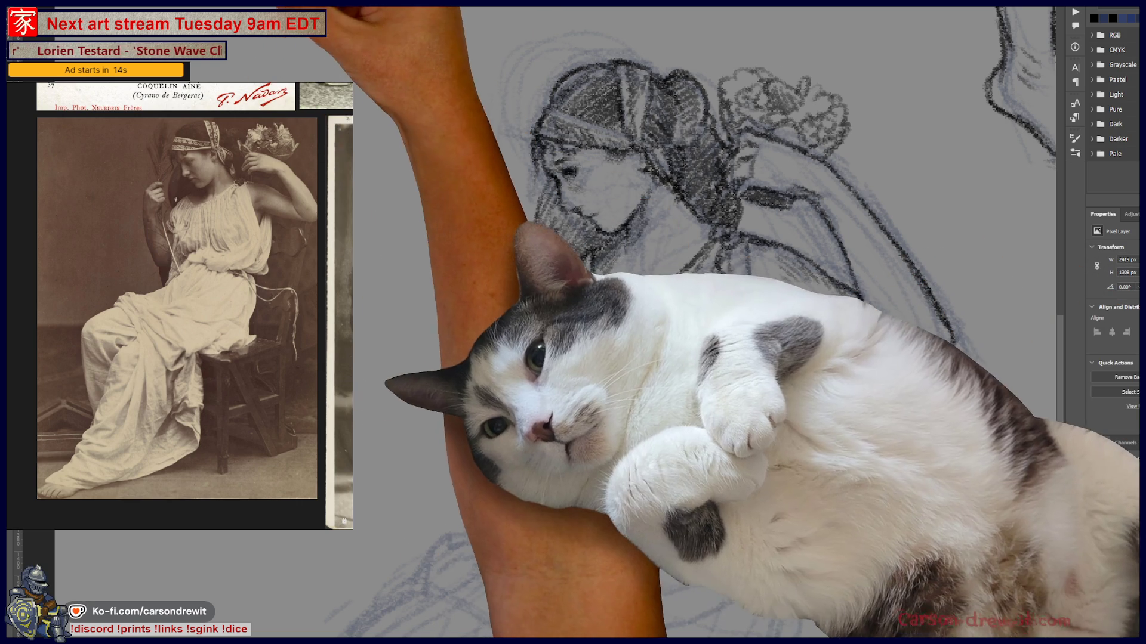
pyautogui.hotkey('ctrl', 'Tab')
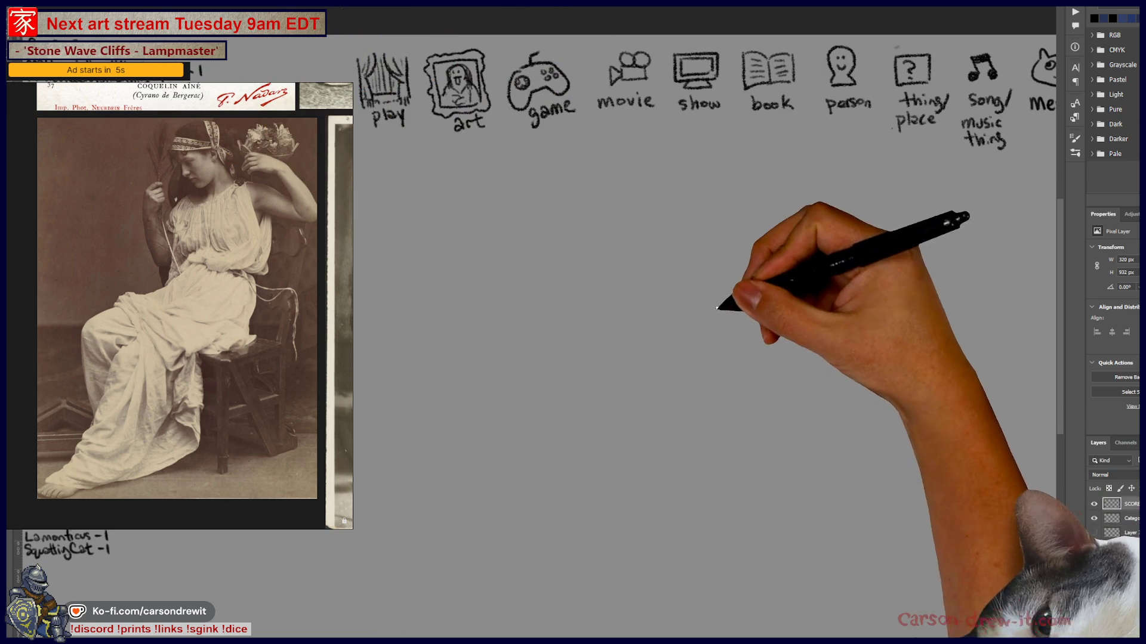
# Turn on the play icon layer, show the full category row, and circle the movie icon
pyautogui.moveTo(717, 307); pyautogui.dragTo(639, 355)
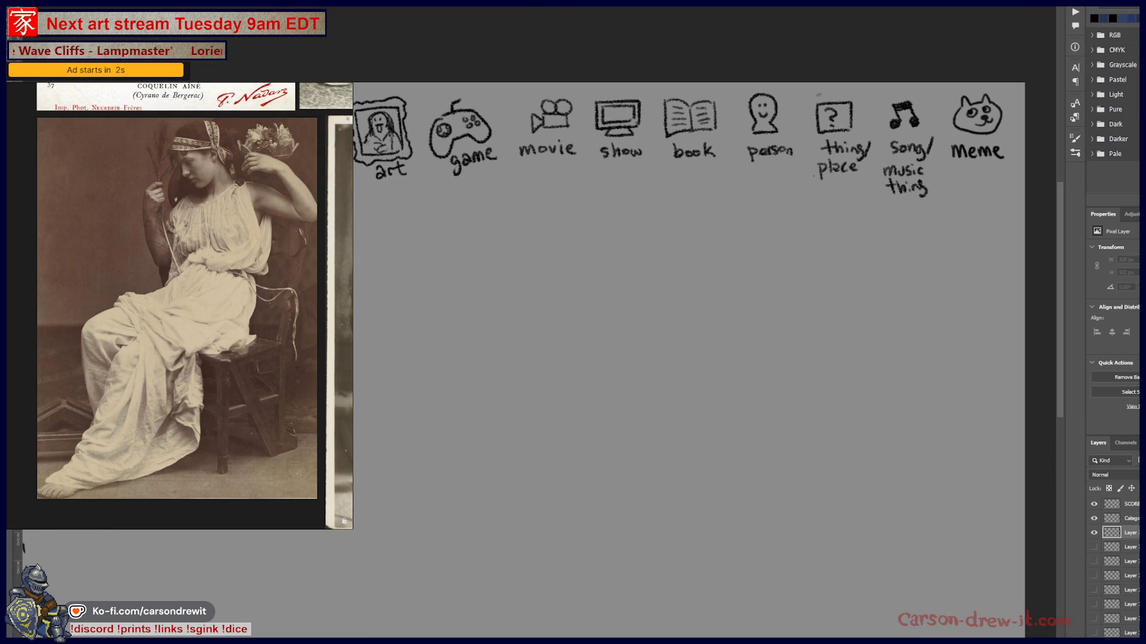
pyautogui.moveTo(388, 634)
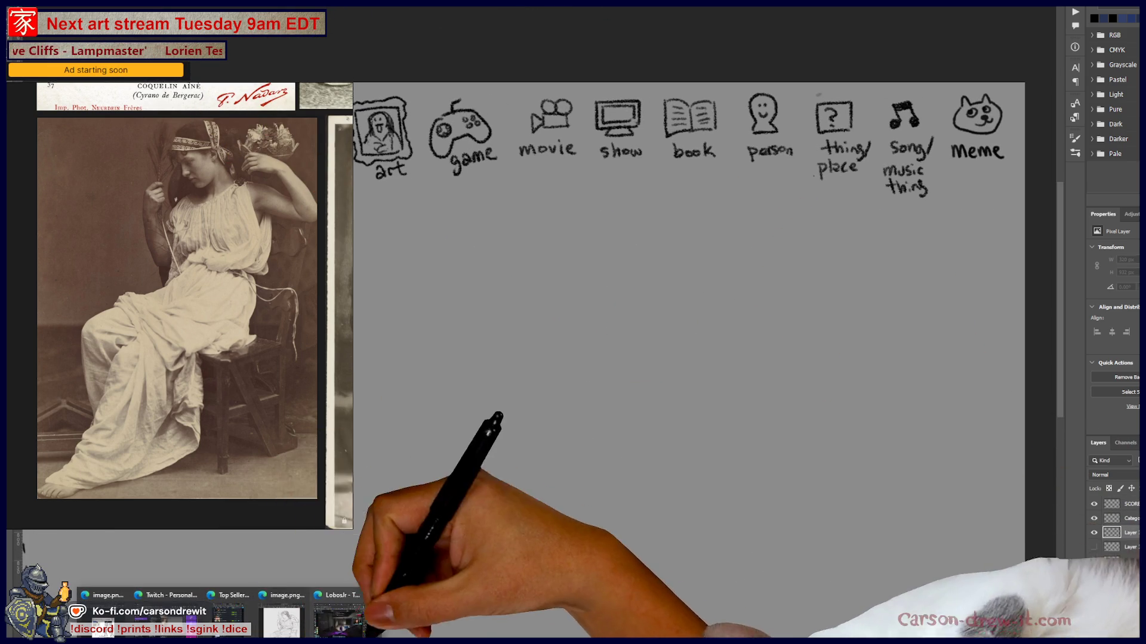
pyautogui.moveTo(323, 625)
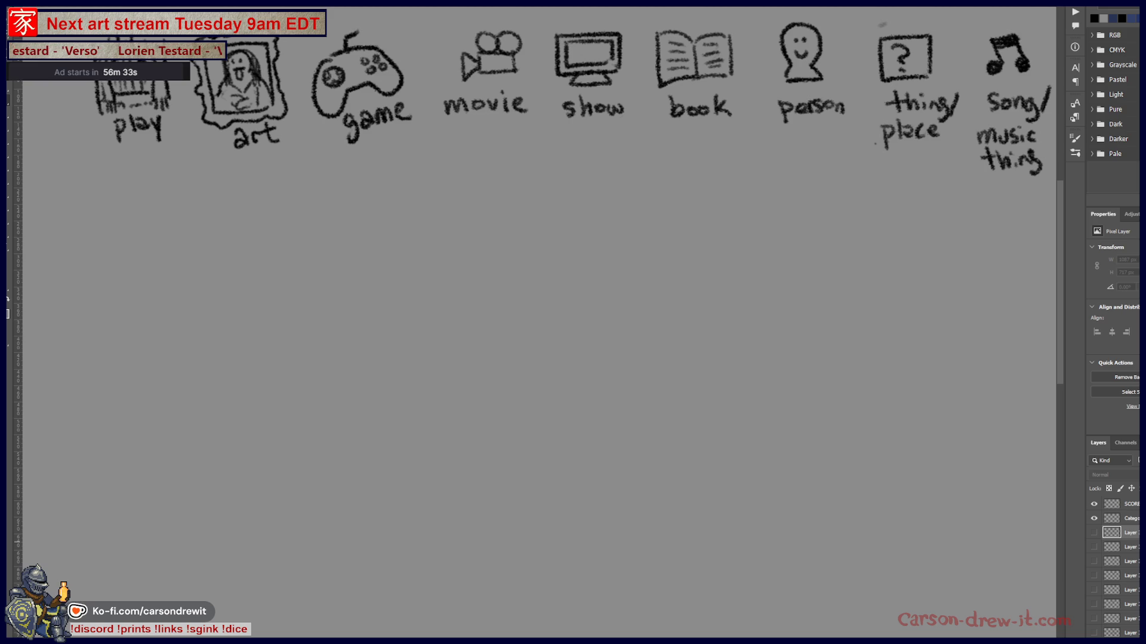
pyautogui.click(1094, 533)
pyautogui.moveTo(580, 345); pyautogui.dragTo(599, 455)
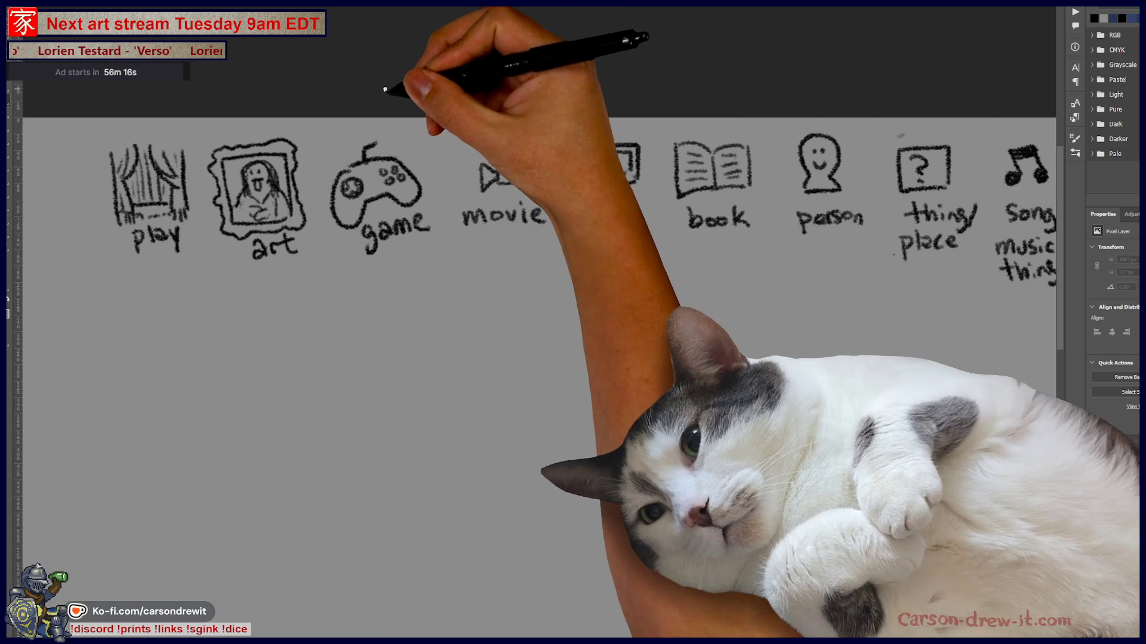
pyautogui.moveTo(479, 138); pyautogui.dragTo(460, 159)
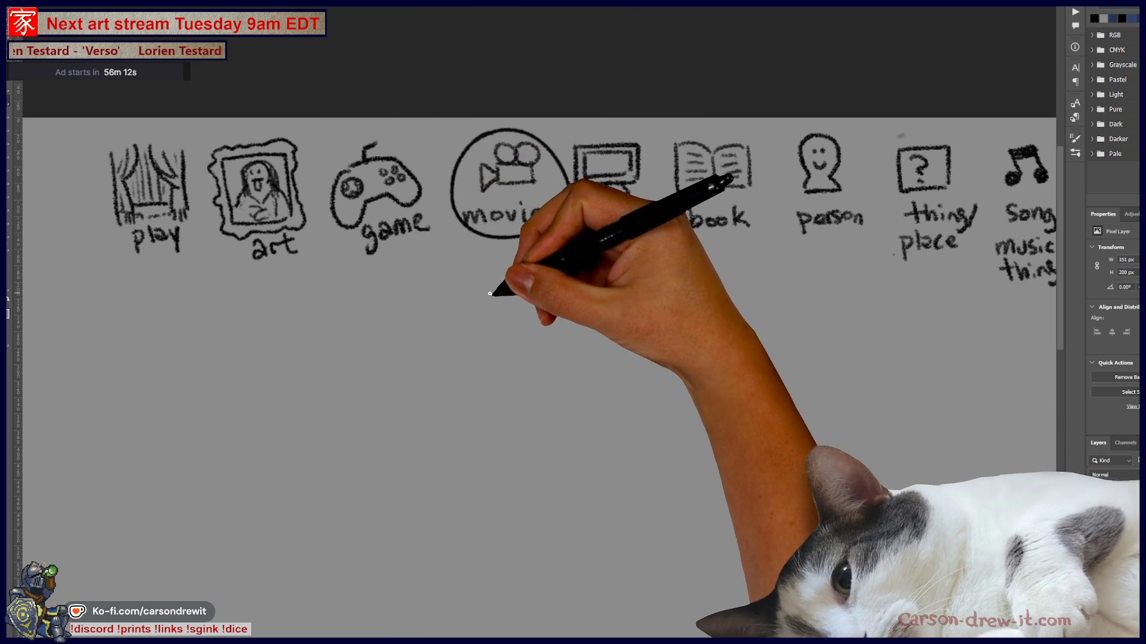
# Draw an answer blank and sketch a top hat with its sides and brim
pyautogui.moveTo(465, 297); pyautogui.dragTo(620, 295)
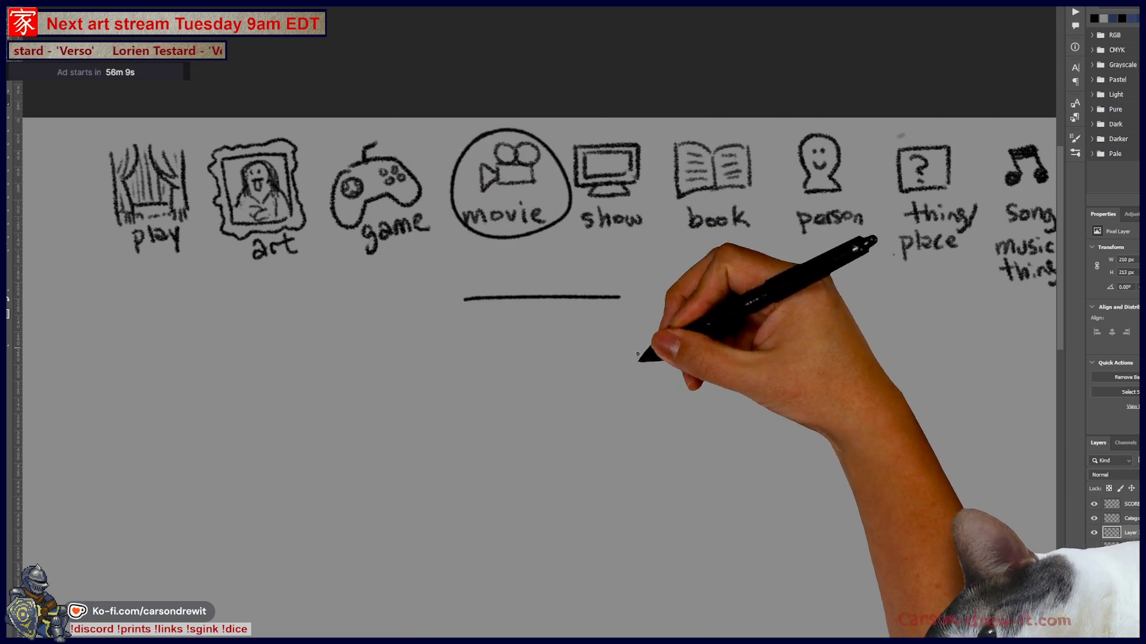
pyautogui.scroll(-3, 597, 298)
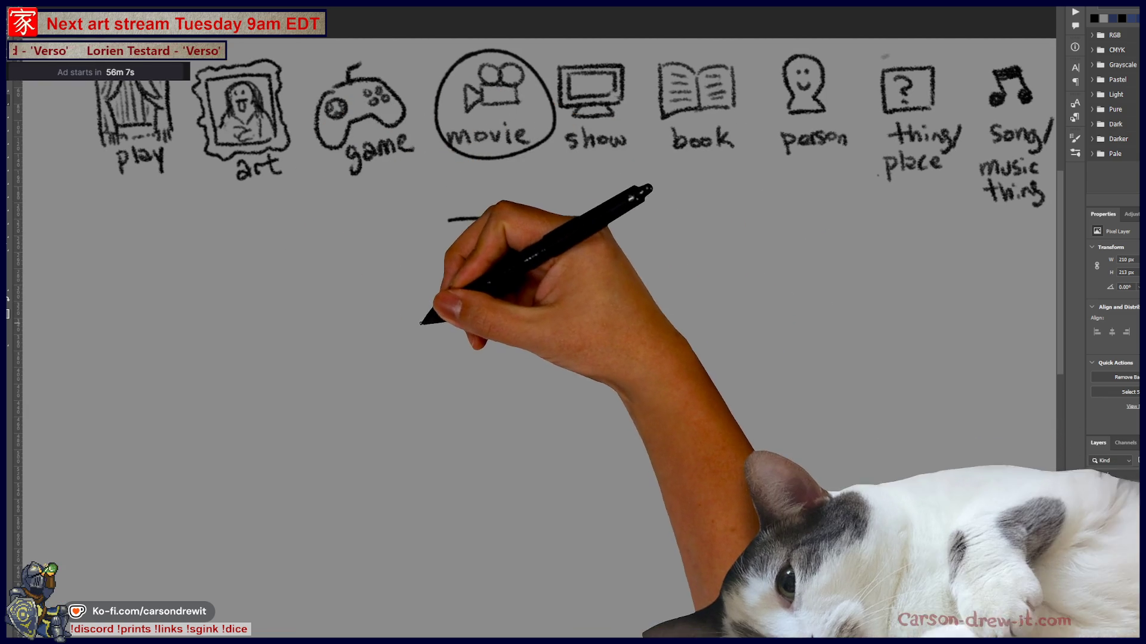
pyautogui.moveTo(445, 299)
pyautogui.mouseDown()
pyautogui.moveTo(401, 316)
pyautogui.moveTo(421, 373)
pyautogui.mouseUp()
pyautogui.moveTo(447, 298); pyautogui.dragTo(492, 364)
pyautogui.moveTo(415, 394); pyautogui.dragTo(511, 366)
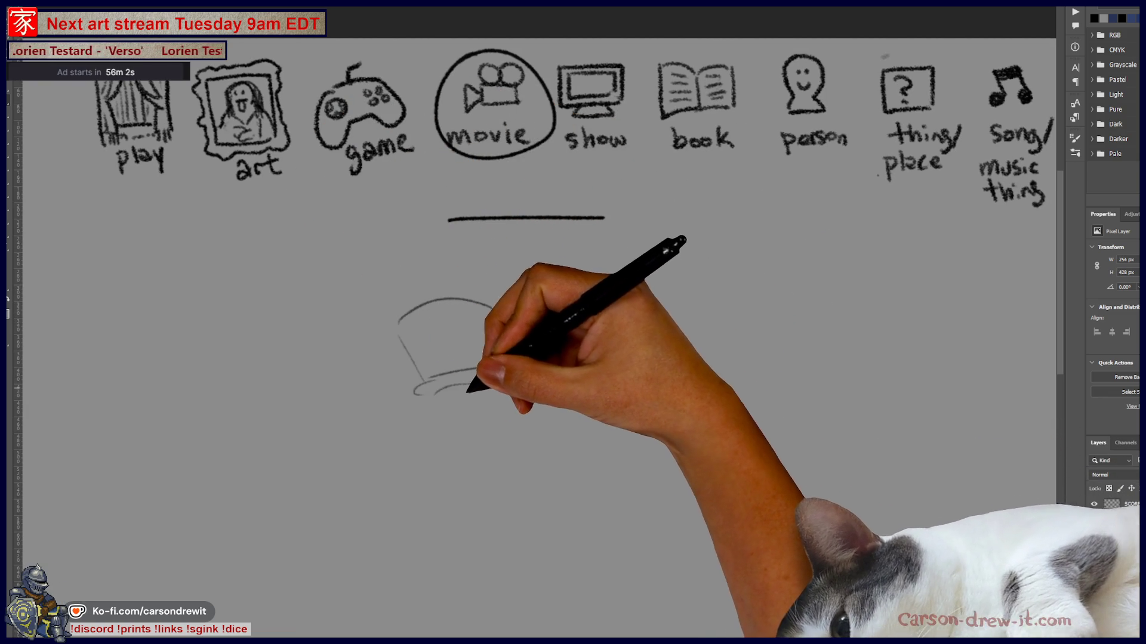
# Add the bearded face, hat band, shoulders, arm and body, then delete the top-hat sketch
pyautogui.moveTo(457, 390); pyautogui.dragTo(477, 435)
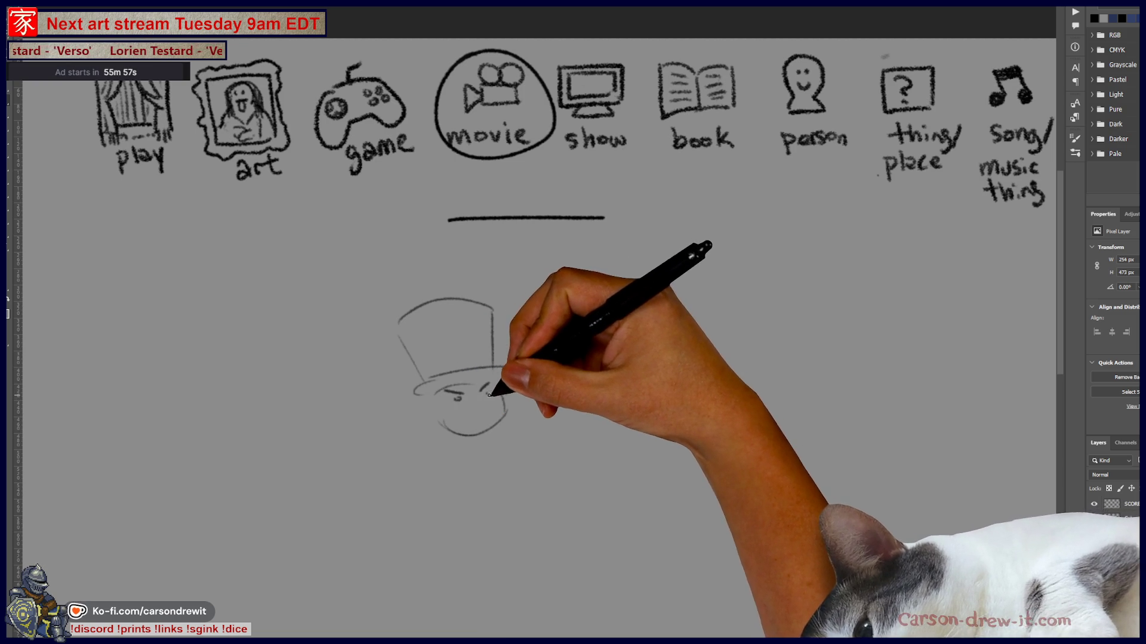
pyautogui.moveTo(480, 397)
pyautogui.mouseDown()
pyautogui.moveTo(491, 389)
pyautogui.moveTo(462, 397)
pyautogui.moveTo(488, 412)
pyautogui.mouseUp()
pyautogui.moveTo(436, 412)
pyautogui.mouseDown()
pyautogui.moveTo(471, 442)
pyautogui.moveTo(497, 431)
pyautogui.mouseUp()
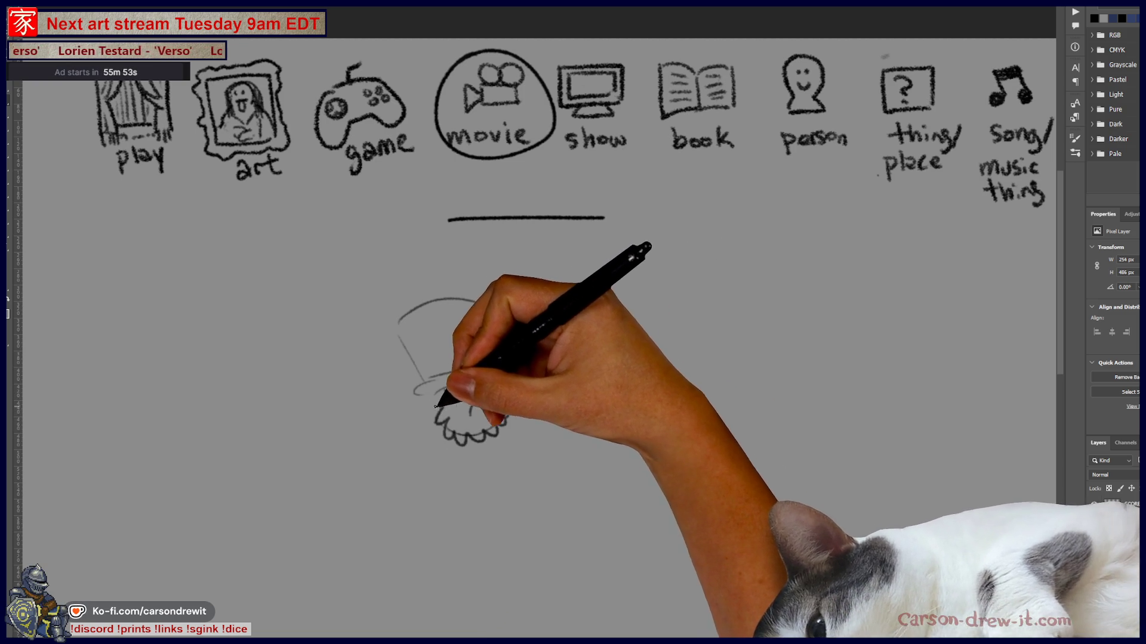
pyautogui.moveTo(440, 353); pyautogui.dragTo(480, 355)
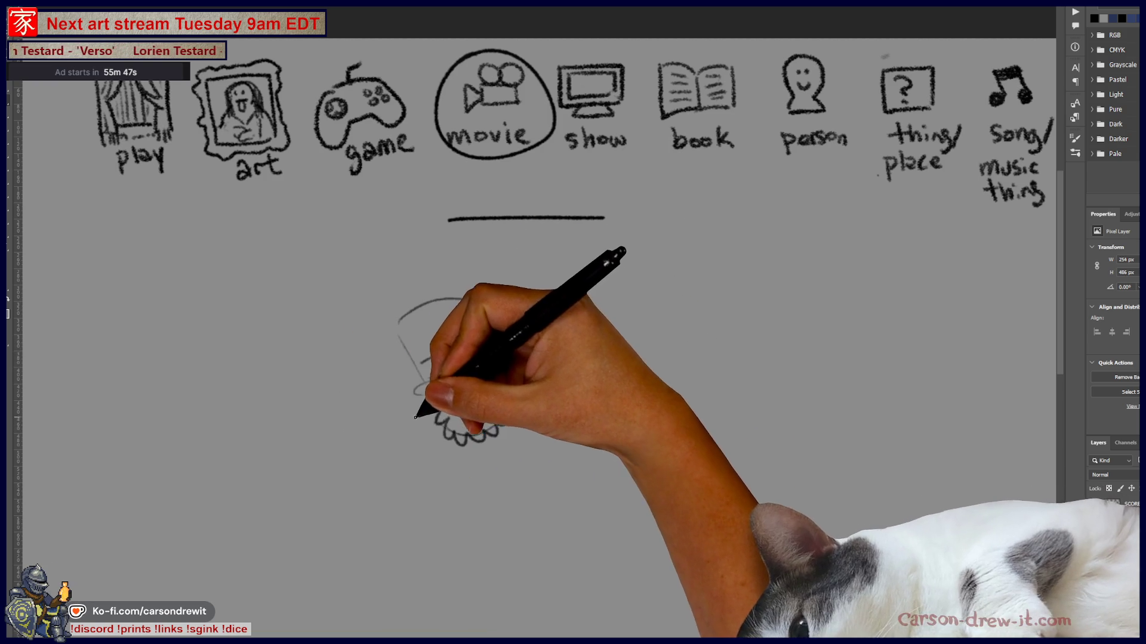
pyautogui.moveTo(413, 418); pyautogui.dragTo(394, 453)
pyautogui.moveTo(417, 449); pyautogui.dragTo(435, 439)
pyautogui.moveTo(508, 394)
pyautogui.mouseDown()
pyautogui.moveTo(545, 417)
pyautogui.moveTo(592, 360)
pyautogui.mouseUp()
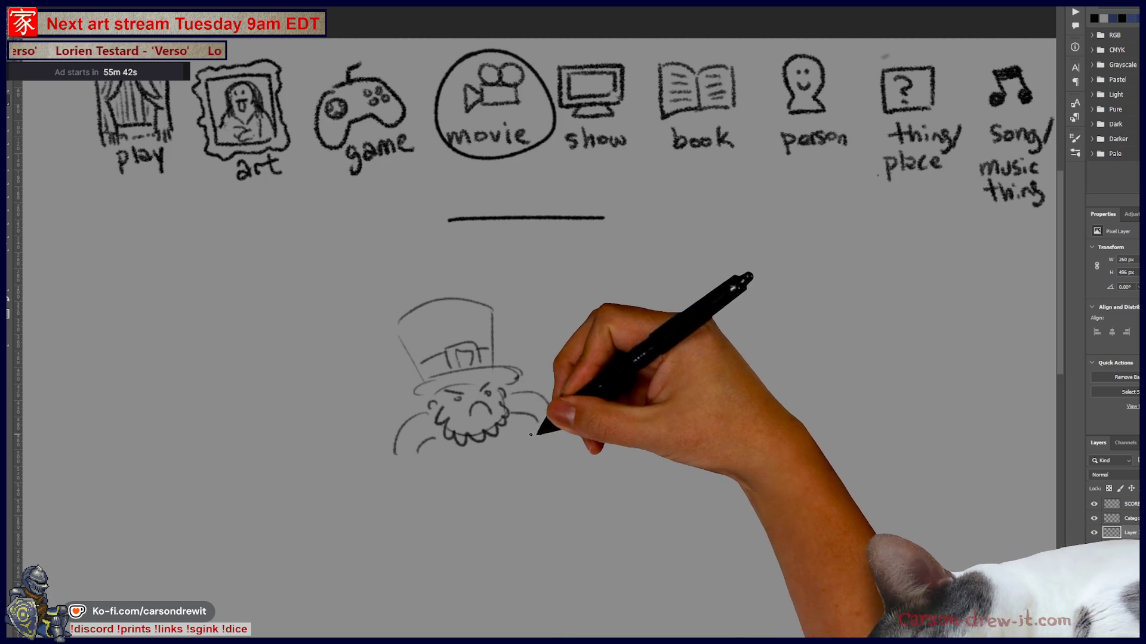
pyautogui.moveTo(455, 455); pyautogui.dragTo(530, 435)
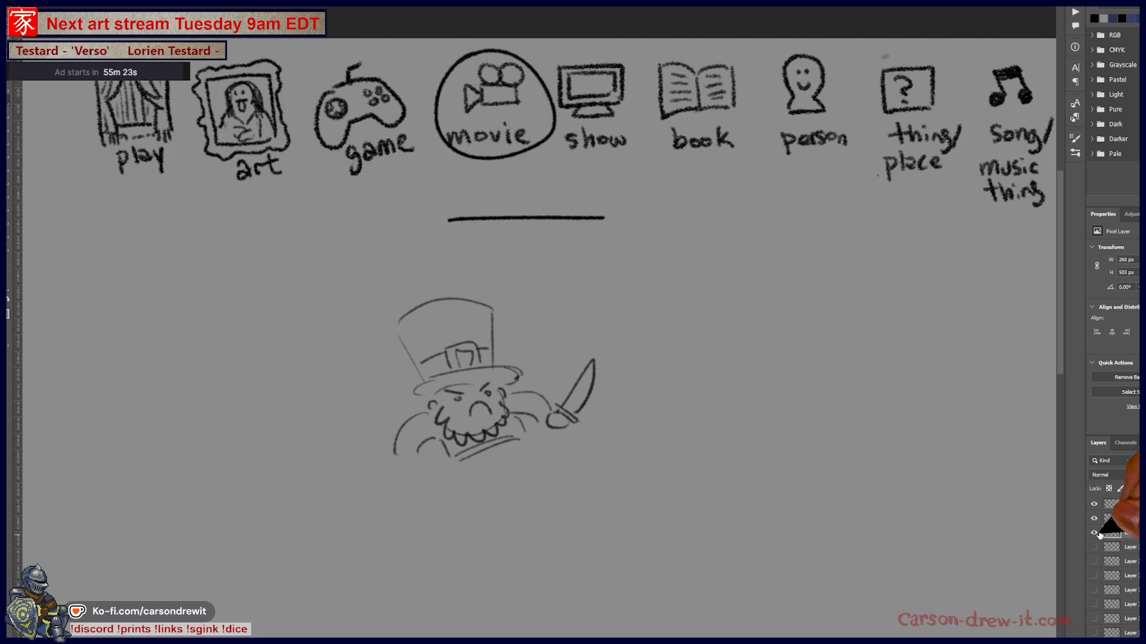
pyautogui.press('Delete')
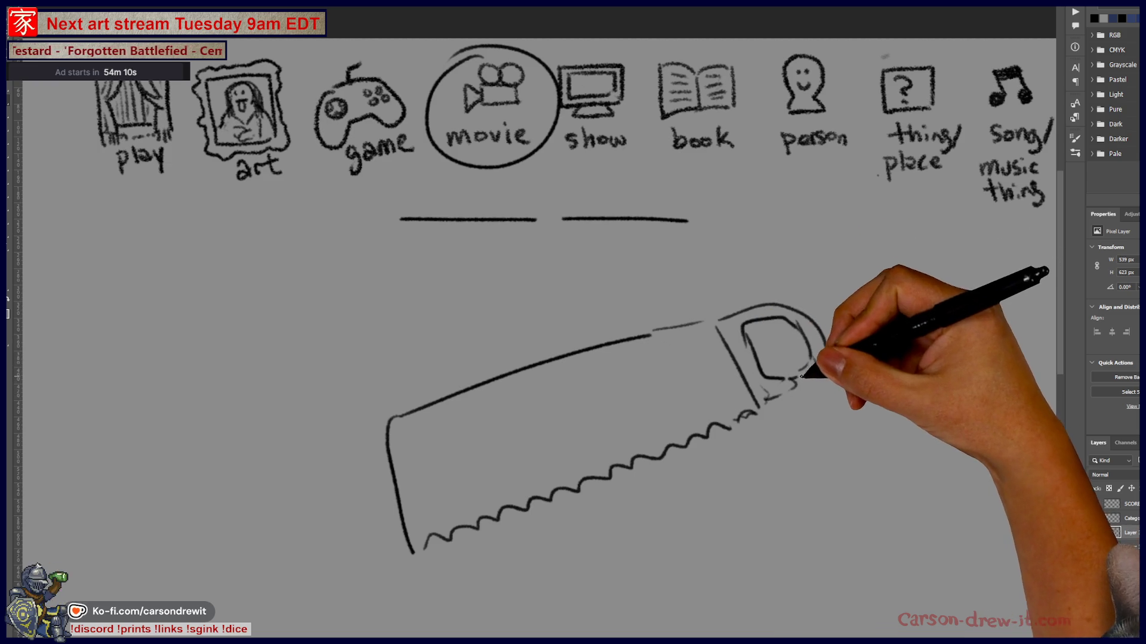
# Draw a hand saw with a toothed blade and handle, undoing one stray stroke
pyautogui.moveTo(393, 409); pyautogui.dragTo(636, 339)
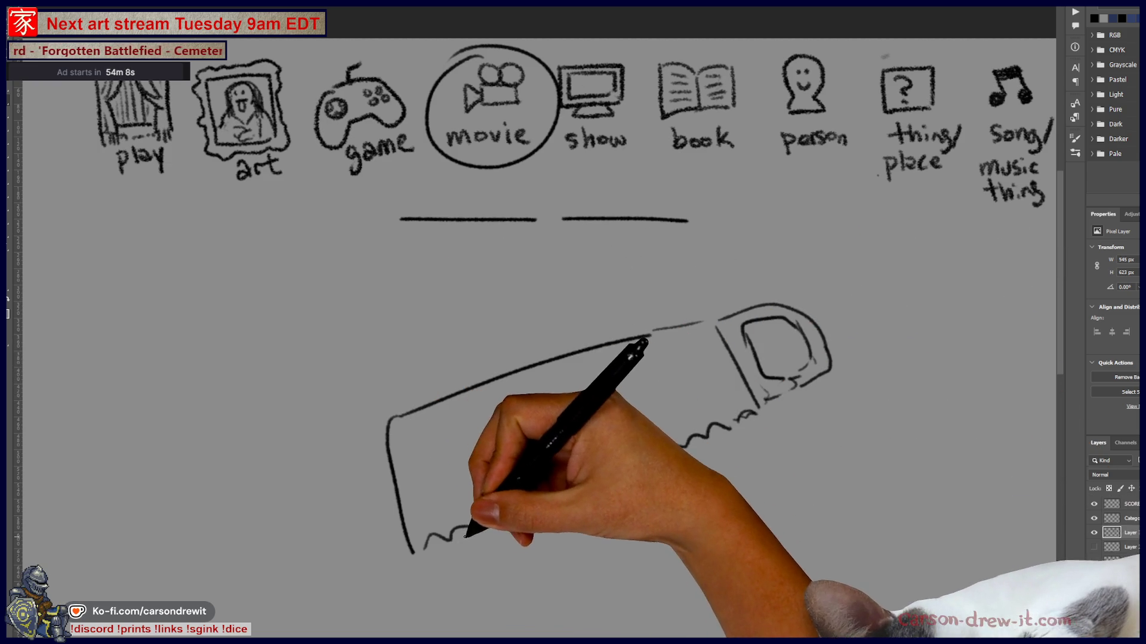
pyautogui.moveTo(456, 531); pyautogui.dragTo(635, 459)
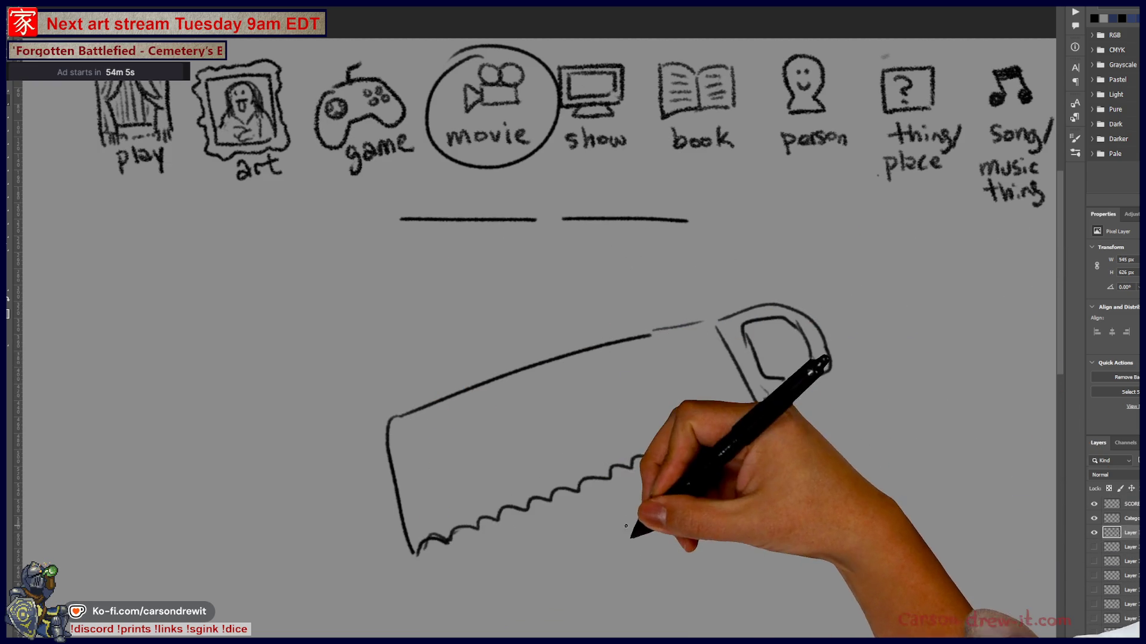
pyautogui.moveTo(621, 531); pyautogui.dragTo(662, 479)
pyautogui.moveTo(584, 464)
pyautogui.mouseDown()
pyautogui.moveTo(647, 486)
pyautogui.moveTo(621, 507)
pyautogui.mouseUp()
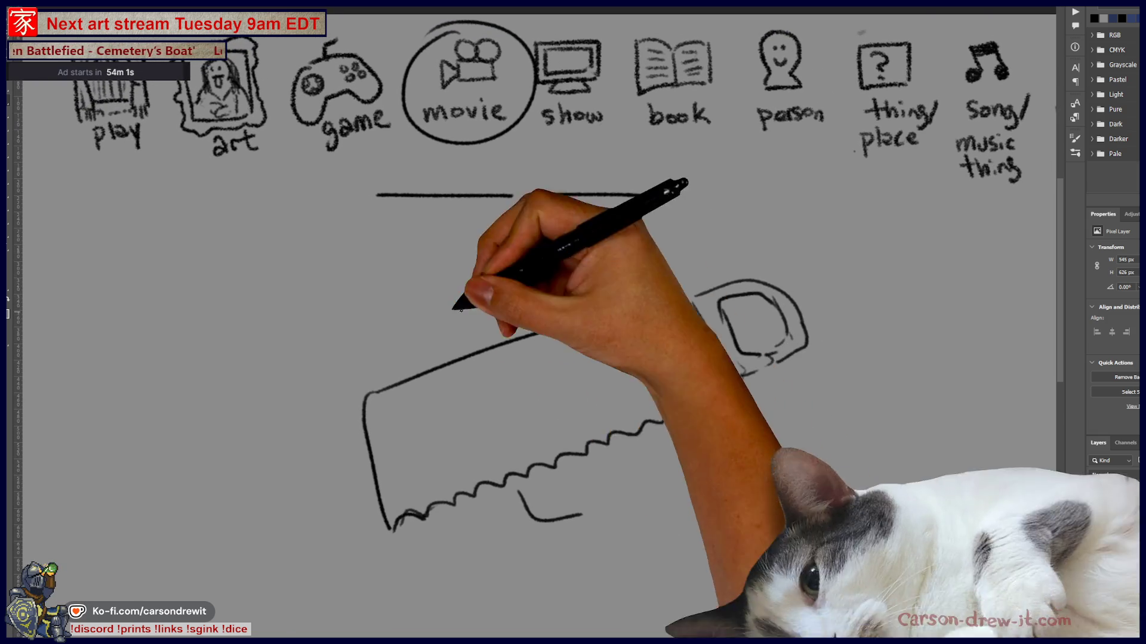
pyautogui.hotkey('ctrl', 'z')
pyautogui.moveTo(611, 435); pyautogui.dragTo(722, 390)
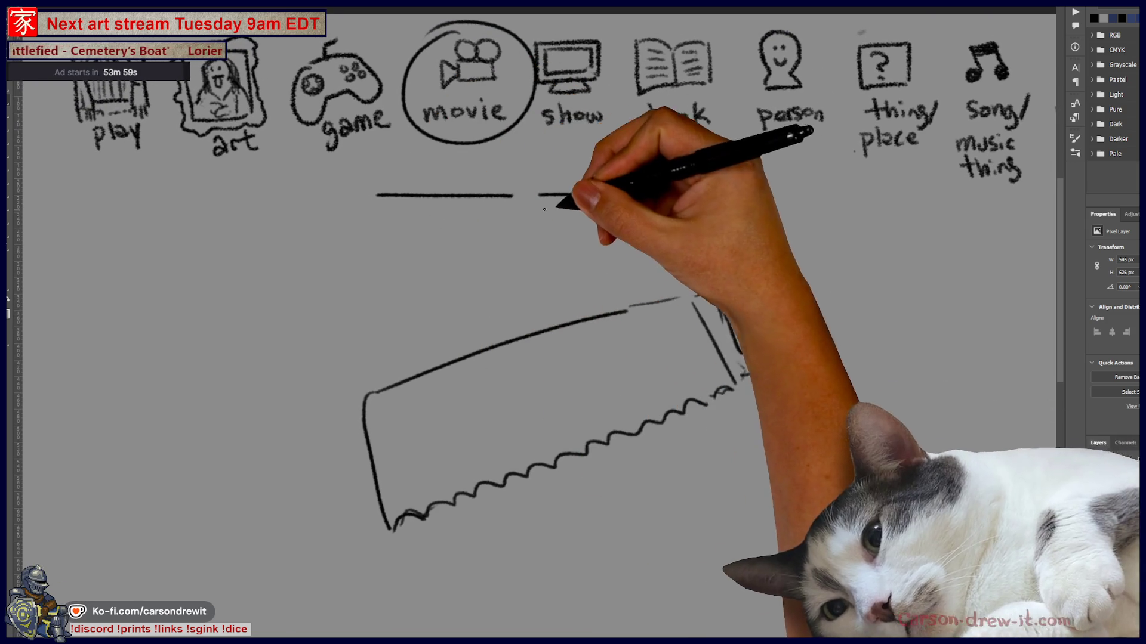
pyautogui.moveTo(555, 154); pyautogui.dragTo(544, 218)
pyautogui.moveTo(695, 296); pyautogui.dragTo(770, 365)
pyautogui.moveTo(623, 195); pyautogui.dragTo(664, 196)
# Circle both word blanks, arrow the left blank to the saw, and enclose the saw in an ellipse
pyautogui.moveTo(363, 160); pyautogui.dragTo(391, 176)
pyautogui.moveTo(440, 247); pyautogui.dragTo(494, 323)
pyautogui.moveTo(408, 342); pyautogui.dragTo(339, 524)
pyautogui.moveTo(408, 545); pyautogui.dragTo(468, 342)
pyautogui.moveTo(573, 233)
pyautogui.mouseDown()
pyautogui.moveTo(607, 148)
pyautogui.moveTo(711, 206)
pyautogui.moveTo(741, 199)
pyautogui.moveTo(772, 414)
pyautogui.moveTo(686, 420)
pyautogui.mouseUp()
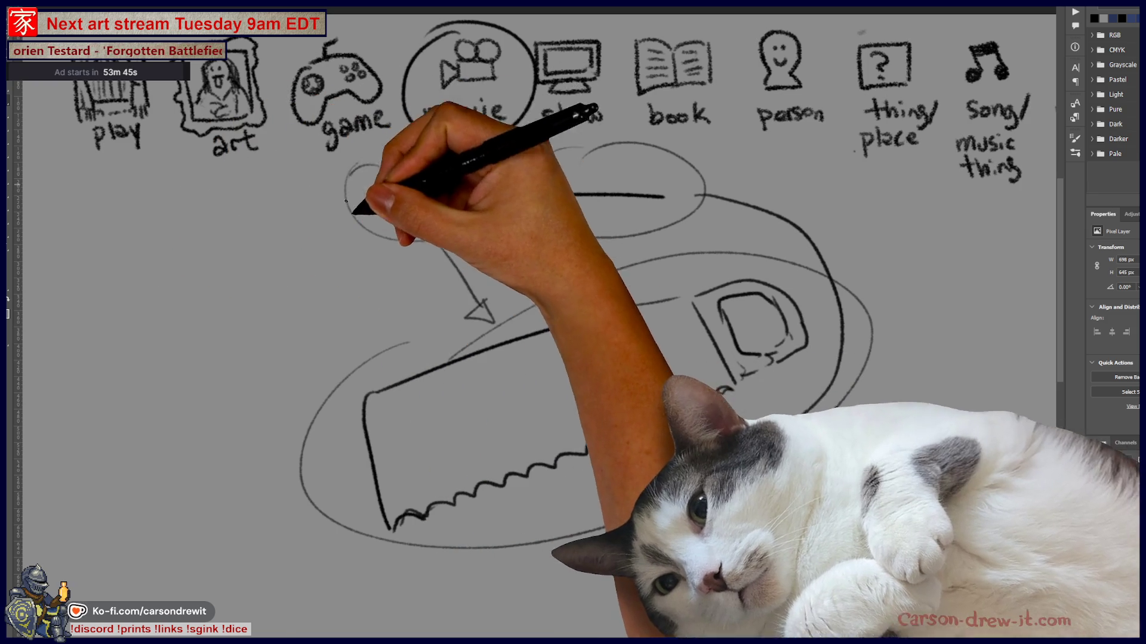
# Hide the saw clue layer so only the category icon row remains
pyautogui.hscroll(-3, 276, 365)
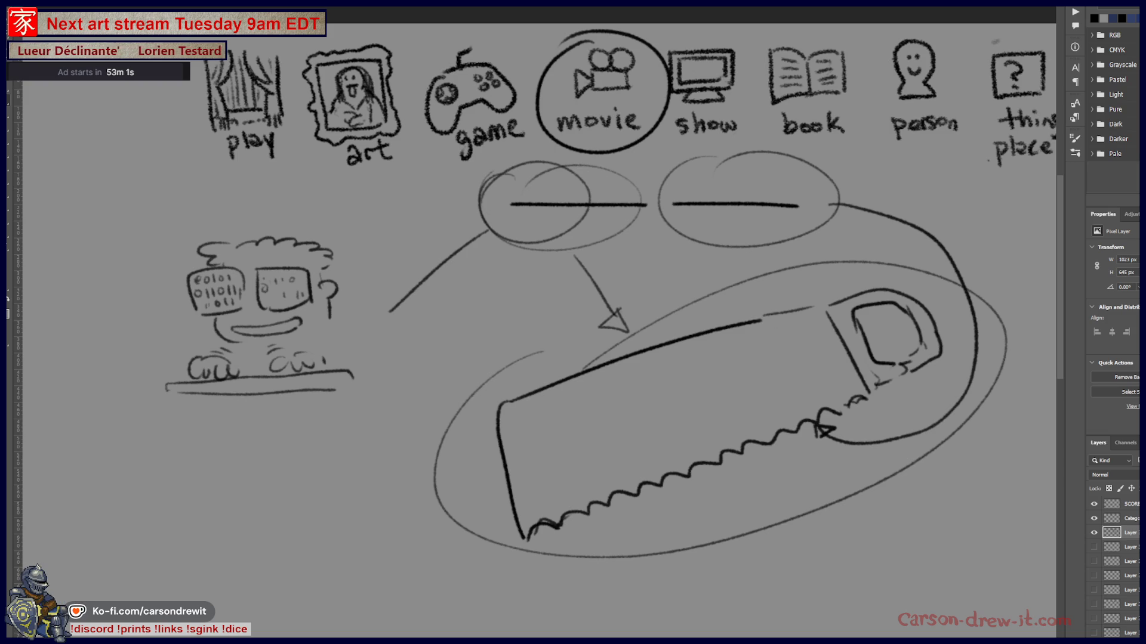
pyautogui.click(1094, 534)
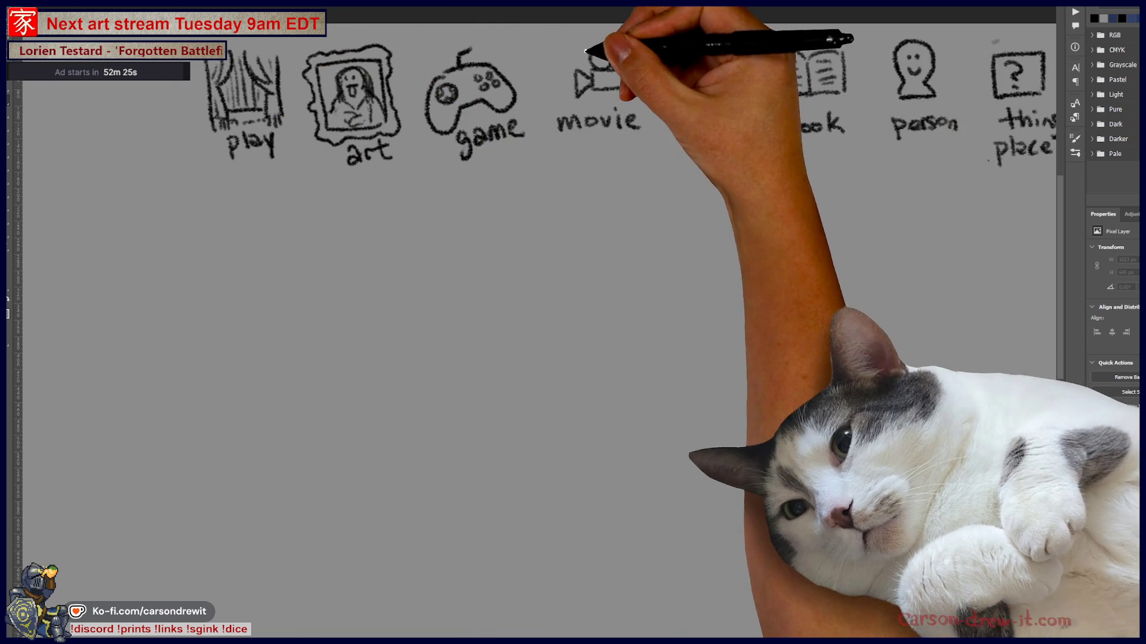
# Circle the movie icon and draw two answer-word blanks
pyautogui.moveTo(591, 37)
pyautogui.mouseDown()
pyautogui.moveTo(549, 122)
pyautogui.moveTo(629, 53)
pyautogui.mouseUp()
pyautogui.moveTo(470, 207); pyautogui.dragTo(745, 204)
pyautogui.moveTo(685, 392); pyautogui.dragTo(660, 359)
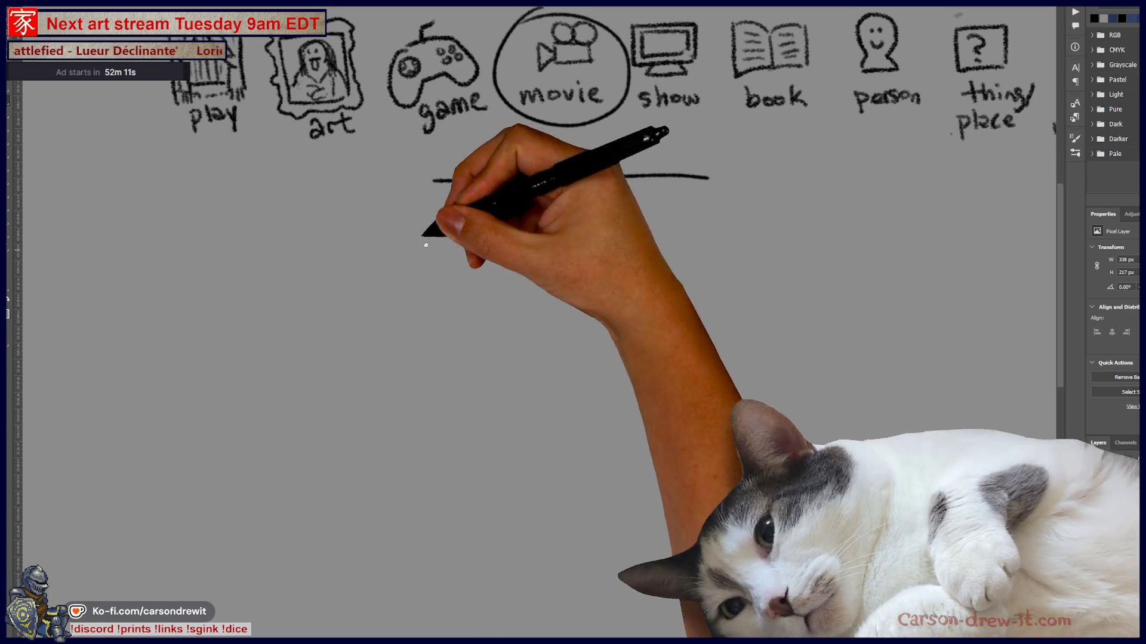
# Draw a round bottle with a hatched lid and dropper top, undoing two bad strokes
pyautogui.moveTo(482, 387)
pyautogui.mouseDown()
pyautogui.moveTo(424, 519)
pyautogui.moveTo(455, 563)
pyautogui.moveTo(559, 576)
pyautogui.moveTo(608, 568)
pyautogui.moveTo(634, 488)
pyautogui.moveTo(583, 412)
pyautogui.moveTo(626, 512)
pyautogui.moveTo(588, 575)
pyautogui.mouseUp()
pyautogui.hotkey('ctrl', 'z')
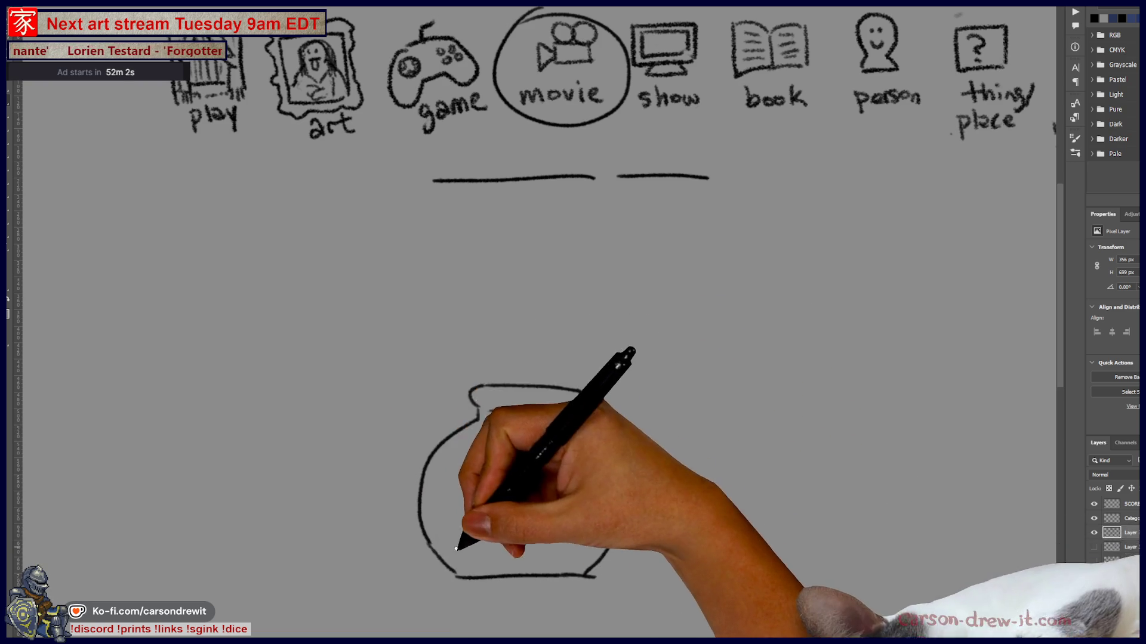
pyautogui.moveTo(494, 457)
pyautogui.mouseDown()
pyautogui.moveTo(453, 478)
pyautogui.moveTo(593, 537)
pyautogui.moveTo(545, 439)
pyautogui.moveTo(474, 448)
pyautogui.mouseUp()
pyautogui.hotkey('ctrl', 'z')
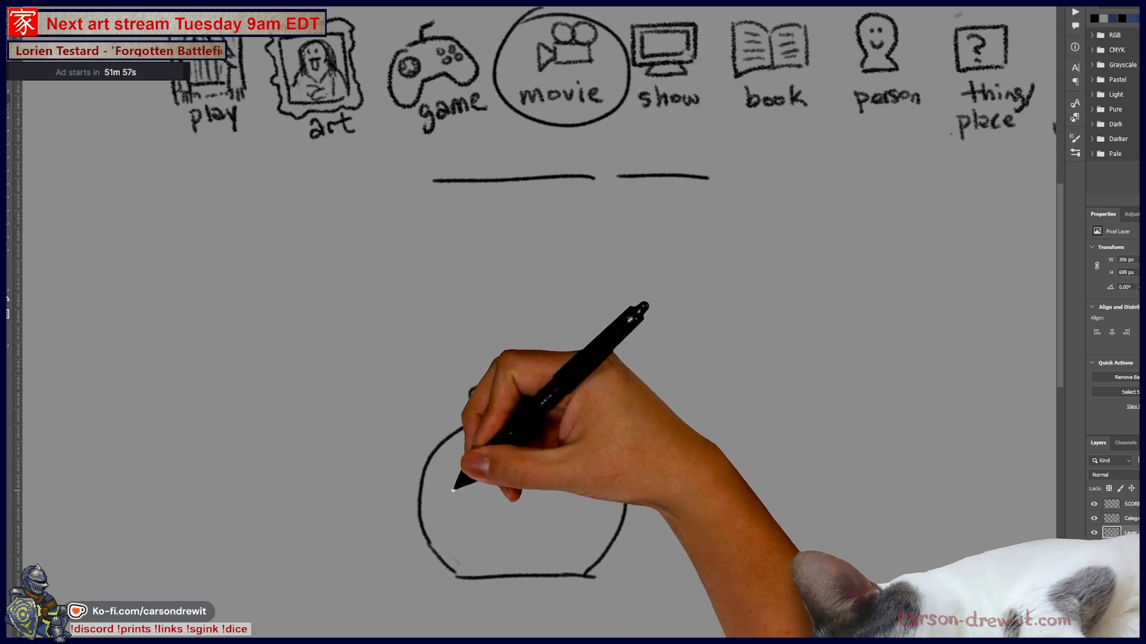
pyautogui.moveTo(469, 389)
pyautogui.mouseDown()
pyautogui.moveTo(472, 353)
pyautogui.moveTo(557, 352)
pyautogui.moveTo(585, 387)
pyautogui.moveTo(494, 365)
pyautogui.mouseUp()
pyautogui.moveTo(504, 378)
pyautogui.mouseDown()
pyautogui.moveTo(509, 364)
pyautogui.moveTo(525, 363)
pyautogui.mouseUp()
pyautogui.moveTo(539, 376); pyautogui.dragTo(540, 362)
pyautogui.moveTo(554, 376); pyautogui.dragTo(558, 361)
pyautogui.moveTo(568, 374)
pyautogui.mouseDown()
pyautogui.moveTo(558, 282)
pyautogui.moveTo(560, 352)
pyautogui.mouseUp()
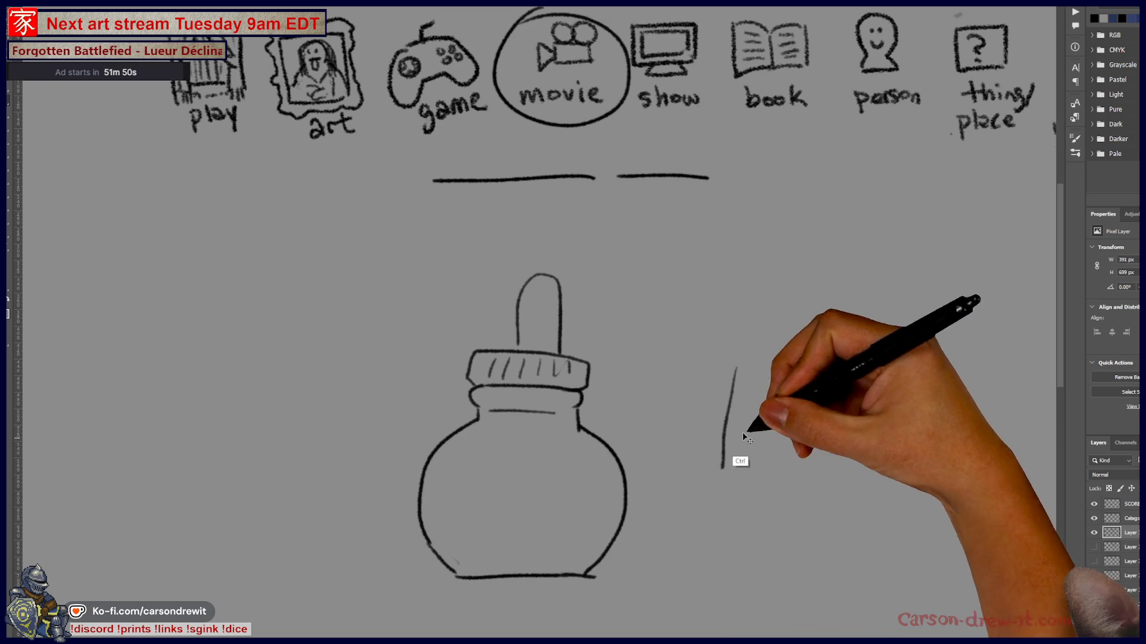
# Add a pen nib and shaft beside the ink bottle, a hatched dropper top, and small details inside the jar
pyautogui.moveTo(727, 528)
pyautogui.mouseDown()
pyautogui.moveTo(779, 390)
pyautogui.moveTo(760, 512)
pyautogui.moveTo(808, 467)
pyautogui.moveTo(825, 405)
pyautogui.moveTo(776, 442)
pyautogui.moveTo(736, 533)
pyautogui.mouseUp()
pyautogui.moveTo(786, 392)
pyautogui.mouseDown()
pyautogui.moveTo(800, 394)
pyautogui.moveTo(864, 246)
pyautogui.mouseUp()
pyautogui.moveTo(813, 363)
pyautogui.mouseDown()
pyautogui.moveTo(841, 375)
pyautogui.moveTo(959, 232)
pyautogui.mouseUp()
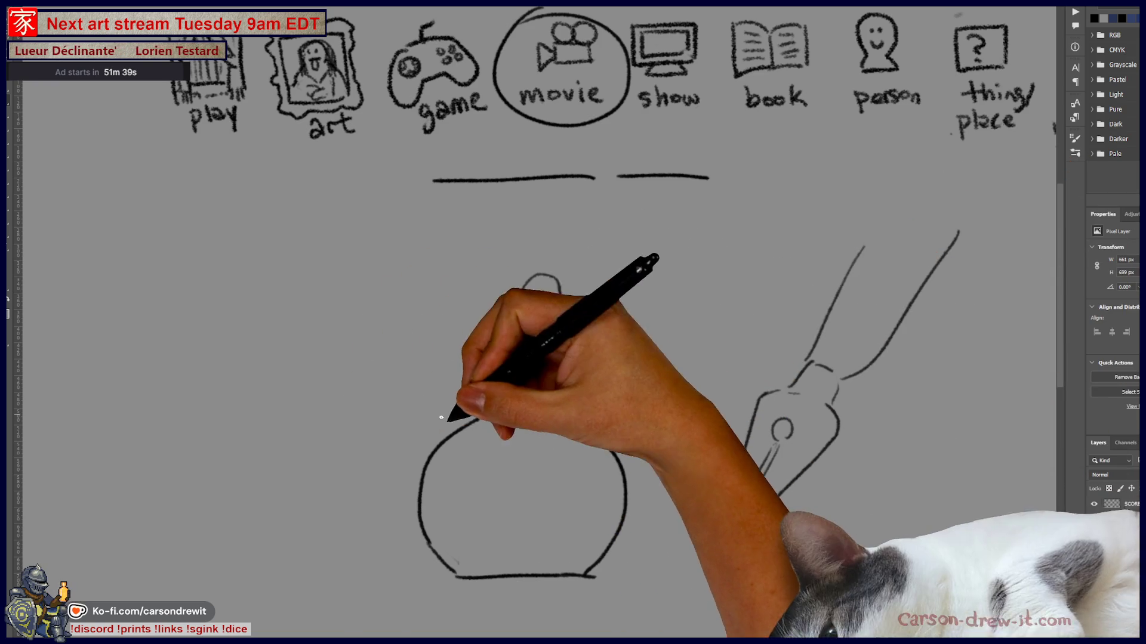
pyautogui.moveTo(525, 344)
pyautogui.mouseDown()
pyautogui.moveTo(524, 281)
pyautogui.moveTo(524, 333)
pyautogui.moveTo(558, 328)
pyautogui.moveTo(541, 324)
pyautogui.moveTo(549, 294)
pyautogui.moveTo(562, 328)
pyautogui.mouseUp()
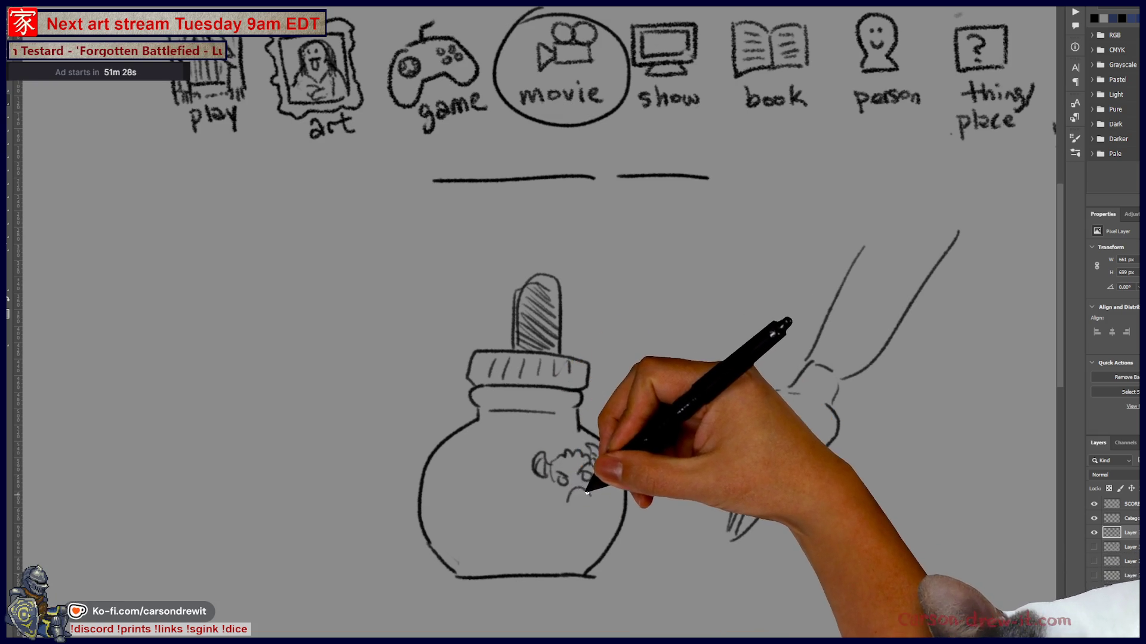
pyautogui.moveTo(523, 496)
pyautogui.mouseDown()
pyautogui.moveTo(468, 422)
pyautogui.moveTo(496, 439)
pyautogui.mouseUp()
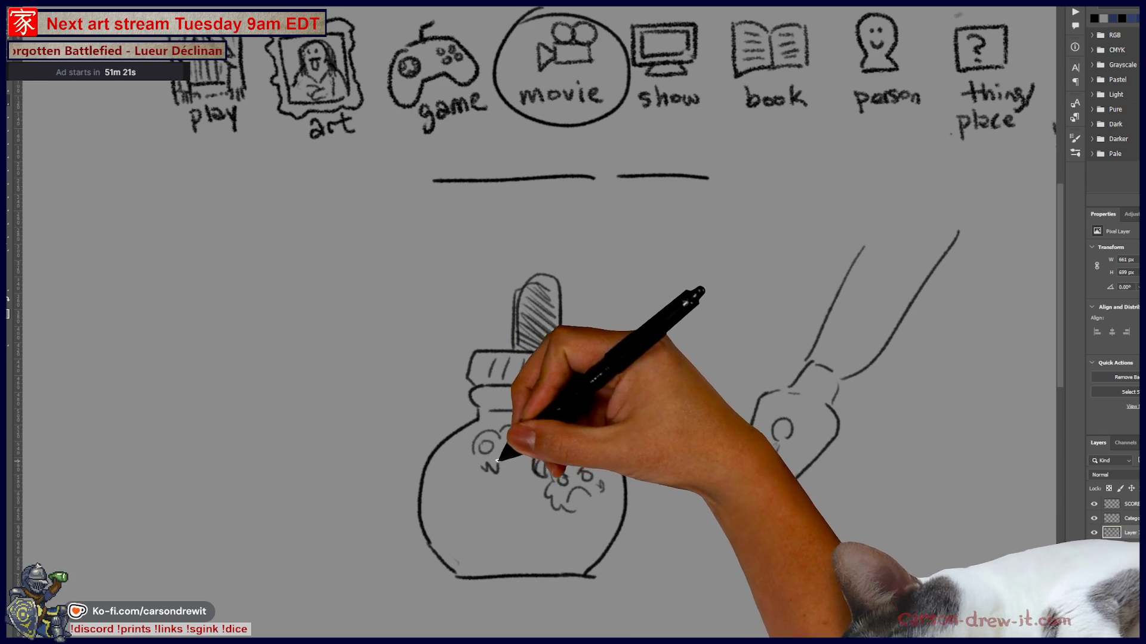
pyautogui.moveTo(450, 476)
pyautogui.mouseDown()
pyautogui.moveTo(448, 504)
pyautogui.moveTo(475, 504)
pyautogui.moveTo(501, 492)
pyautogui.moveTo(486, 455)
pyautogui.moveTo(525, 472)
pyautogui.mouseUp()
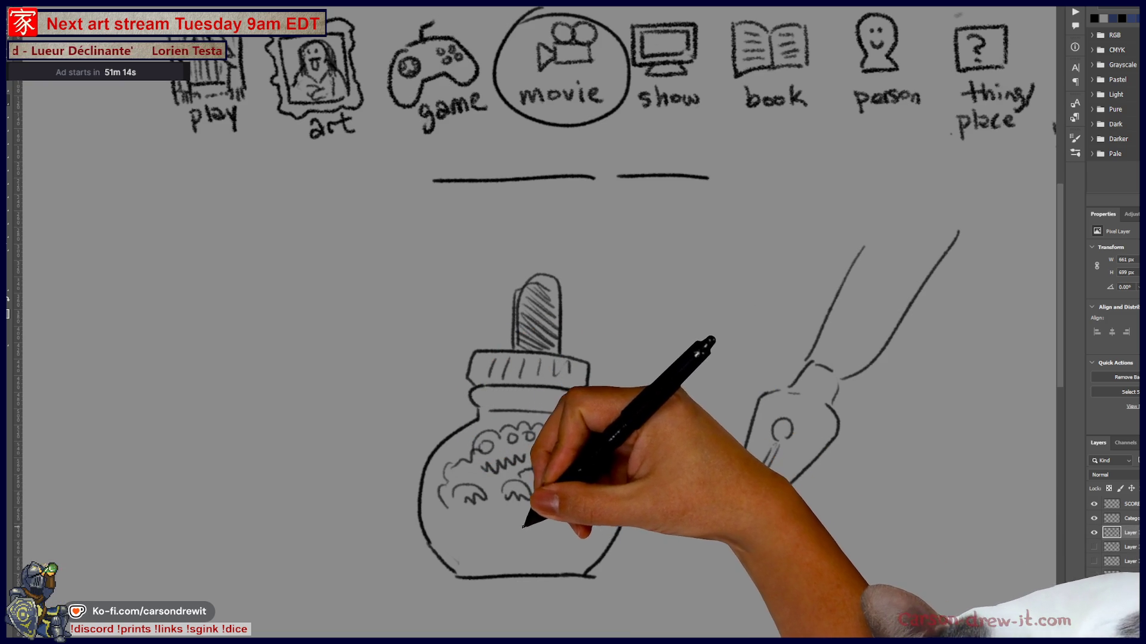
pyautogui.moveTo(542, 517)
pyautogui.mouseDown()
pyautogui.moveTo(548, 528)
pyautogui.moveTo(519, 561)
pyautogui.moveTo(550, 524)
pyautogui.moveTo(525, 549)
pyautogui.moveTo(549, 481)
pyautogui.moveTo(580, 523)
pyautogui.mouseUp()
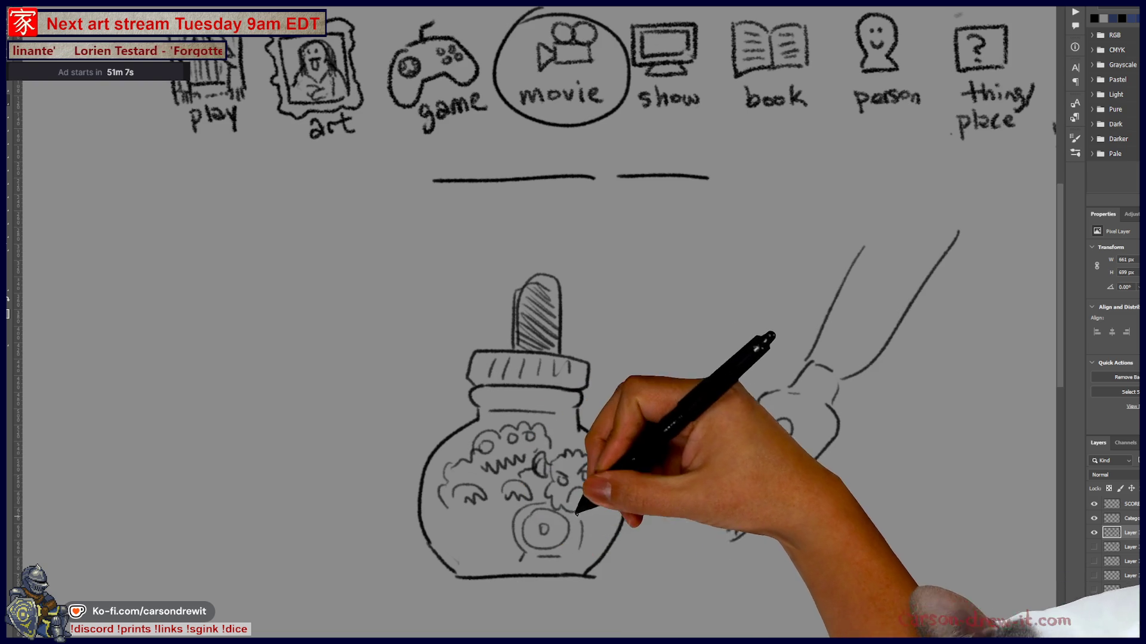
pyautogui.moveTo(736, 529)
pyautogui.mouseDown()
pyautogui.moveTo(749, 455)
pyautogui.moveTo(767, 498)
pyautogui.mouseUp()
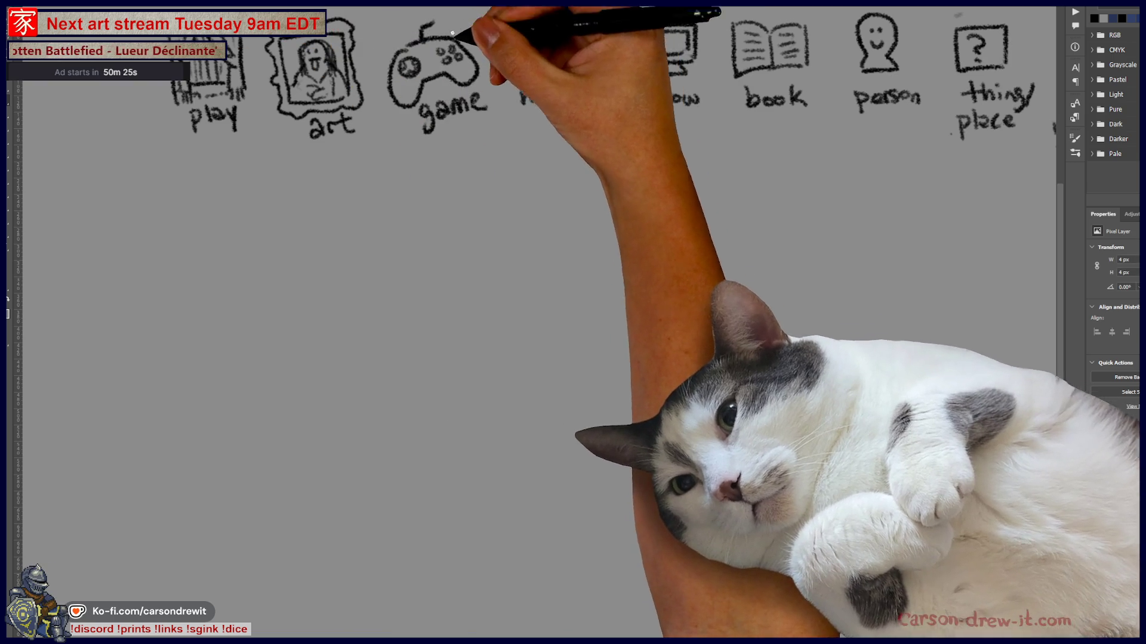
# Circle the movie category icon and draw three blank word lines below the icons
pyautogui.moveTo(618, 42)
pyautogui.mouseDown()
pyautogui.moveTo(537, 115)
pyautogui.moveTo(610, 100)
pyautogui.mouseUp()
pyautogui.moveTo(408, 190); pyautogui.dragTo(720, 190)
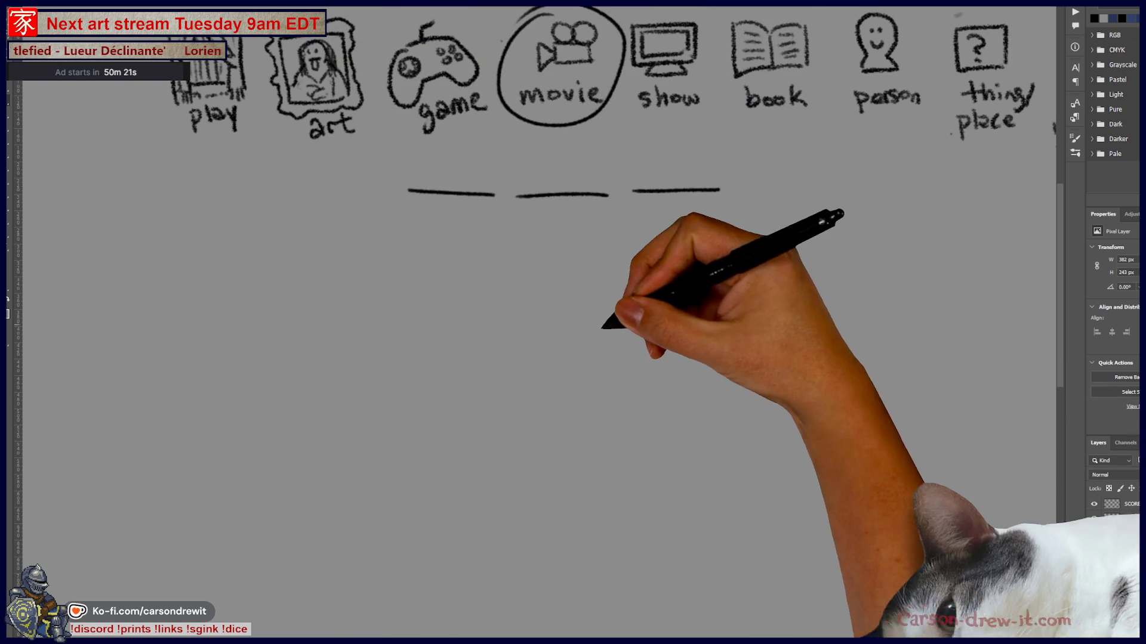
pyautogui.moveTo(568, 358)
pyautogui.mouseDown()
pyautogui.moveTo(525, 333)
pyautogui.moveTo(547, 327)
pyautogui.mouseUp()
# Sketch a small round-headed figure with its head and body
pyautogui.moveTo(826, 394); pyautogui.dragTo(882, 400)
pyautogui.moveTo(831, 370)
pyautogui.mouseDown()
pyautogui.moveTo(875, 377)
pyautogui.moveTo(831, 413)
pyautogui.mouseUp()
pyautogui.moveTo(849, 399)
pyautogui.mouseDown()
pyautogui.moveTo(861, 398)
pyautogui.moveTo(818, 461)
pyautogui.mouseUp()
pyautogui.moveTo(887, 409)
pyautogui.mouseDown()
pyautogui.moveTo(903, 449)
pyautogui.moveTo(881, 463)
pyautogui.mouseUp()
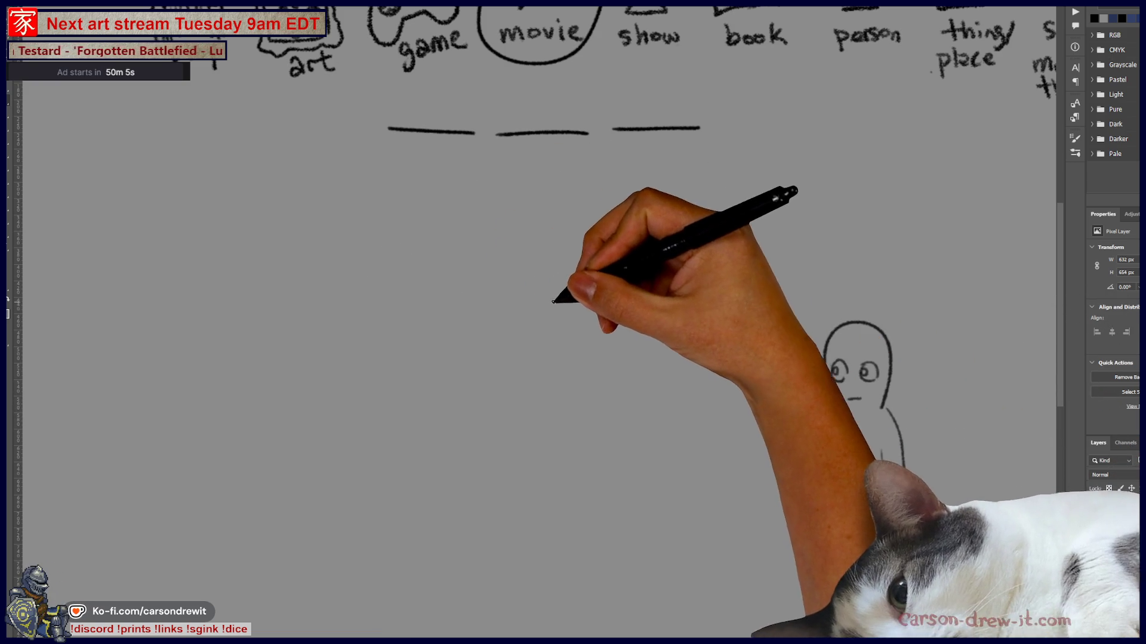
# Draw a large box with a flat bar inside it, undoing two stray strokes first
pyautogui.moveTo(496, 293)
pyautogui.mouseDown()
pyautogui.moveTo(593, 283)
pyautogui.moveTo(613, 314)
pyautogui.mouseUp()
pyautogui.hotkey('ctrl', 'z')
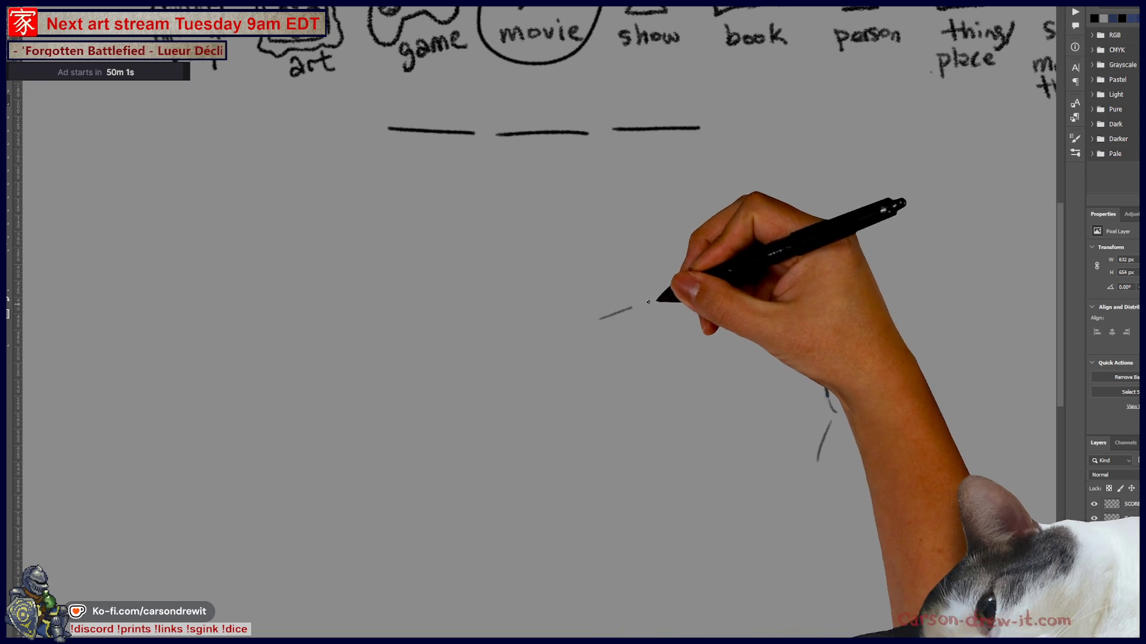
pyautogui.hotkey('ctrl', 'z')
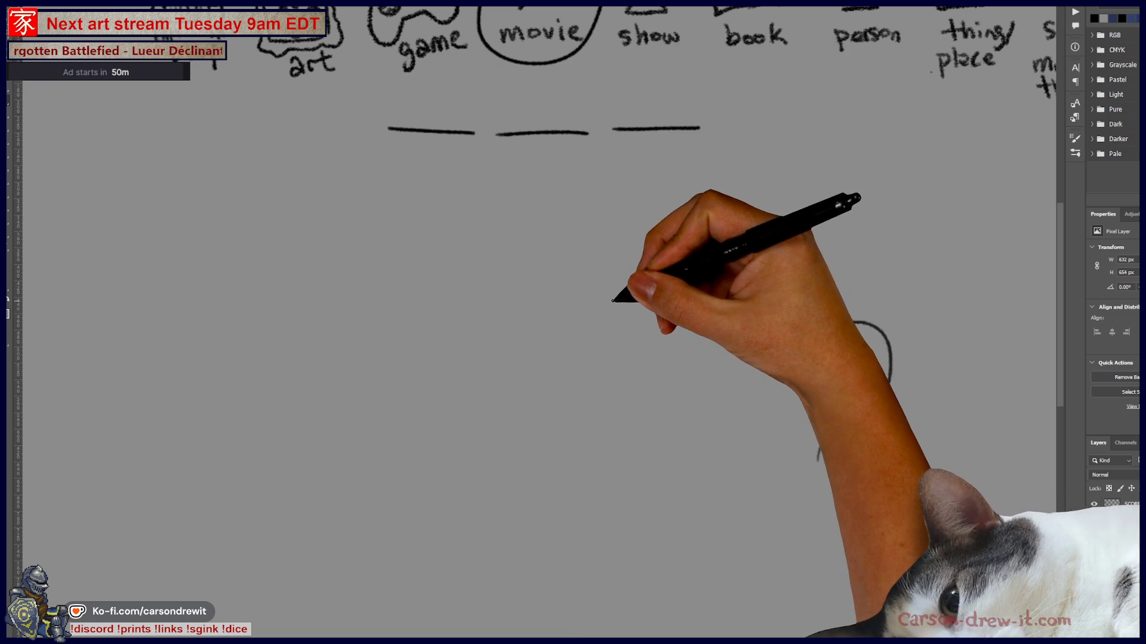
pyautogui.moveTo(597, 296); pyautogui.dragTo(625, 295)
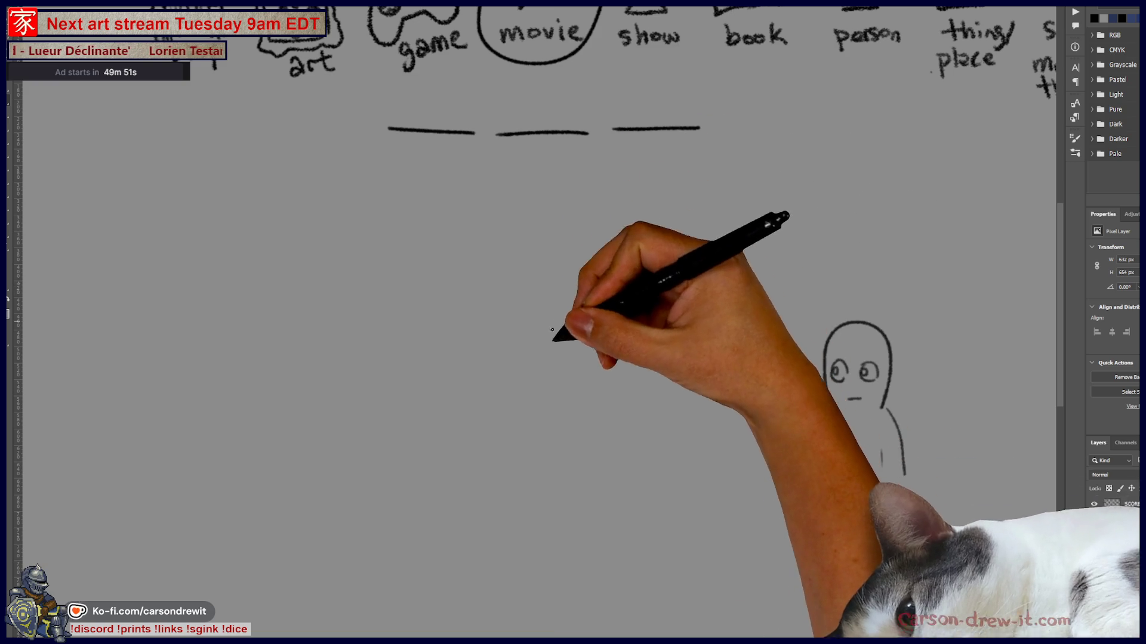
pyautogui.moveTo(523, 212)
pyautogui.mouseDown()
pyautogui.moveTo(518, 424)
pyautogui.moveTo(686, 439)
pyautogui.moveTo(722, 438)
pyautogui.moveTo(749, 197)
pyautogui.mouseUp()
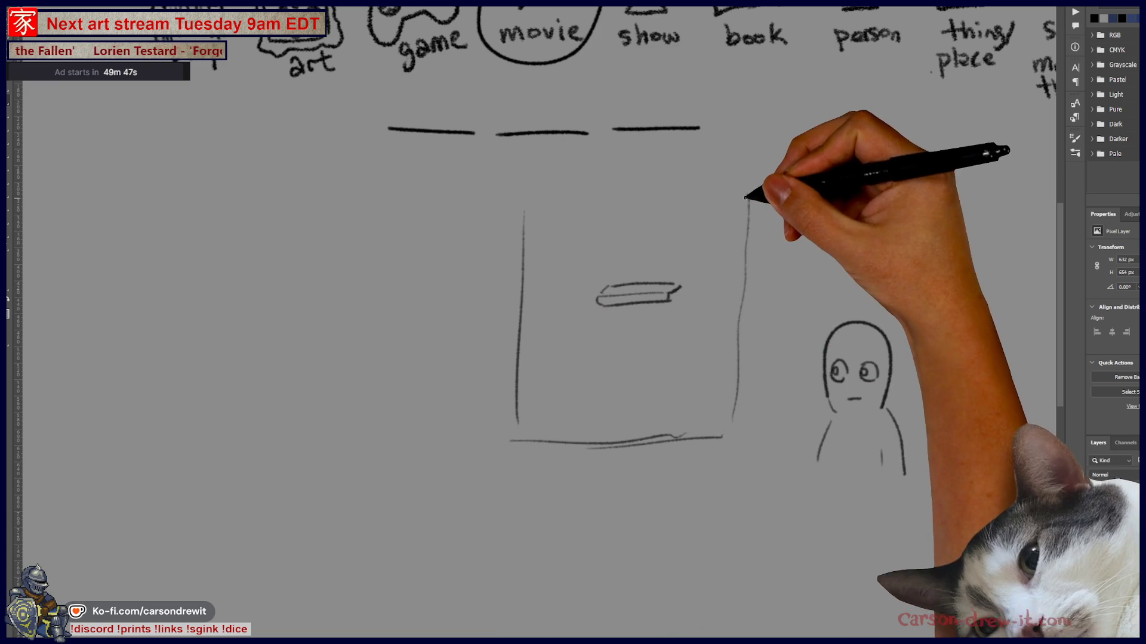
pyautogui.moveTo(597, 301); pyautogui.dragTo(680, 288)
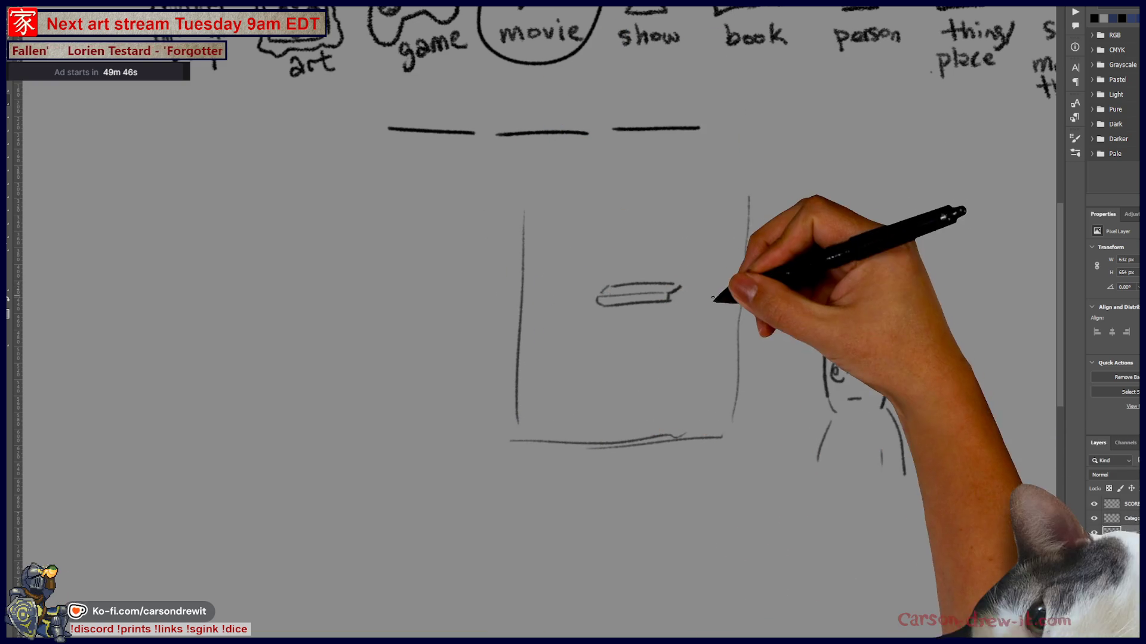
pyautogui.moveTo(735, 357); pyautogui.dragTo(740, 328)
pyautogui.moveTo(746, 201); pyautogui.dragTo(751, 195)
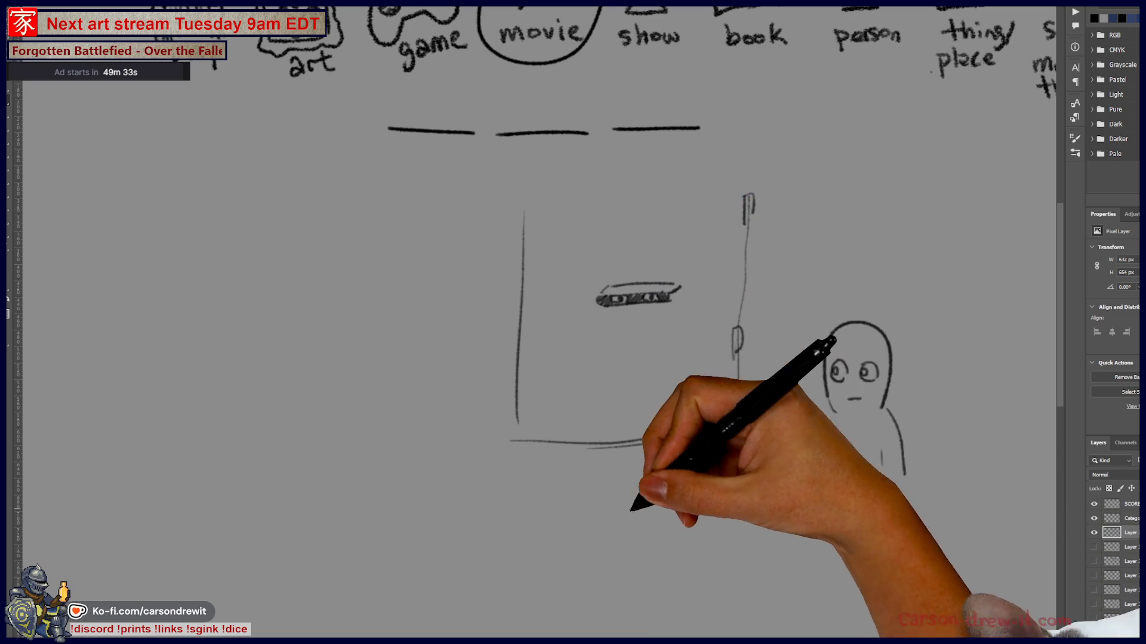
# Draw a dashed line from the flat bar to the person, ending in an arrowhead
pyautogui.moveTo(662, 315); pyautogui.dragTo(702, 328)
pyautogui.moveTo(712, 334); pyautogui.dragTo(772, 359)
pyautogui.moveTo(786, 365); pyautogui.dragTo(793, 371)
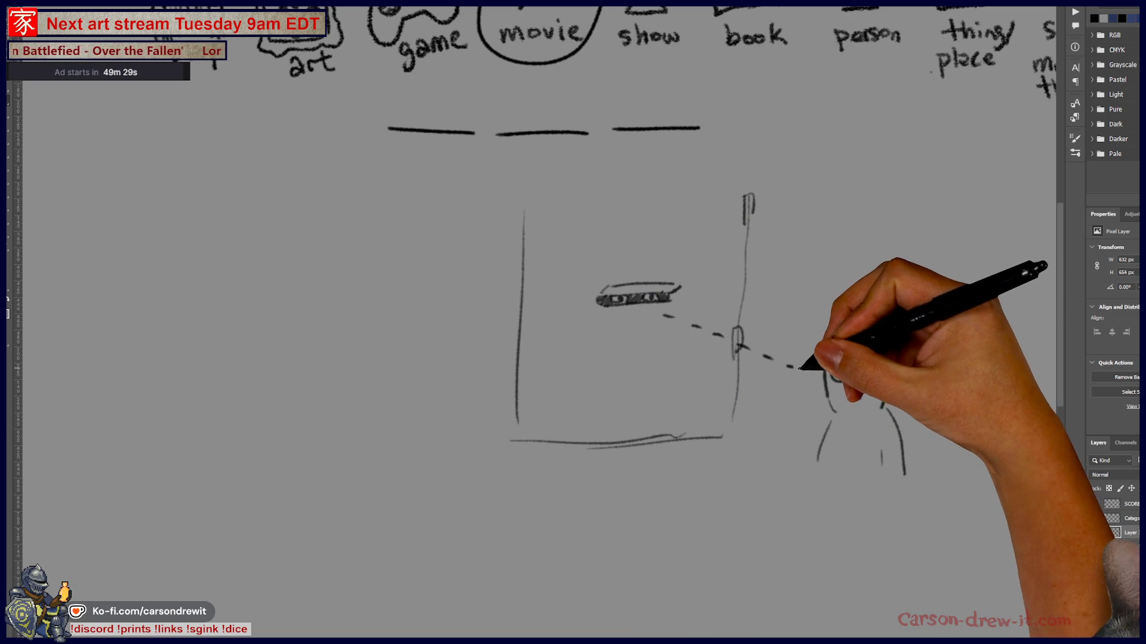
pyautogui.moveTo(762, 440); pyautogui.dragTo(746, 481)
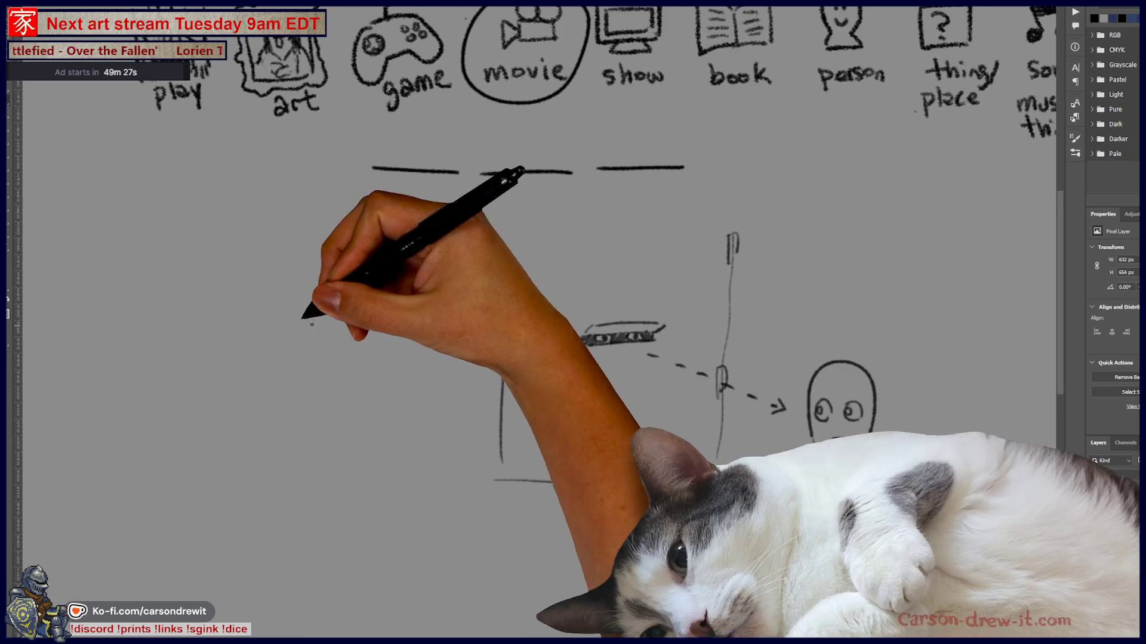
# Sketch a crouching figure's head, back and lower body on the left, redrawing one misdrawn curve
pyautogui.moveTo(643, 370); pyautogui.dragTo(777, 379)
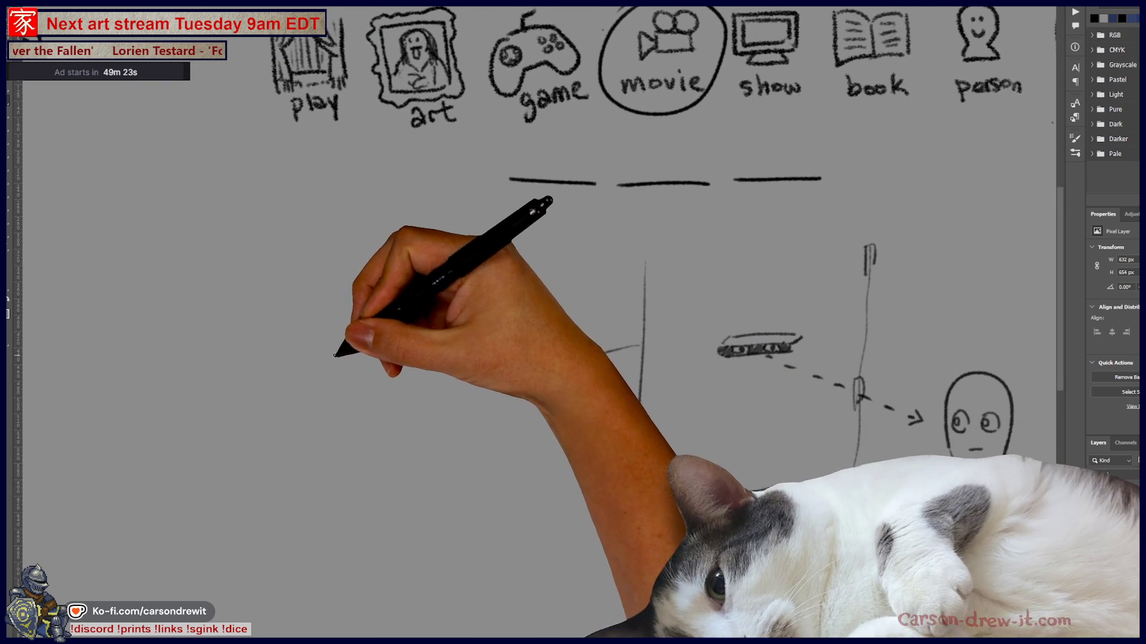
pyautogui.moveTo(336, 367)
pyautogui.mouseDown()
pyautogui.moveTo(357, 333)
pyautogui.moveTo(435, 340)
pyautogui.mouseUp()
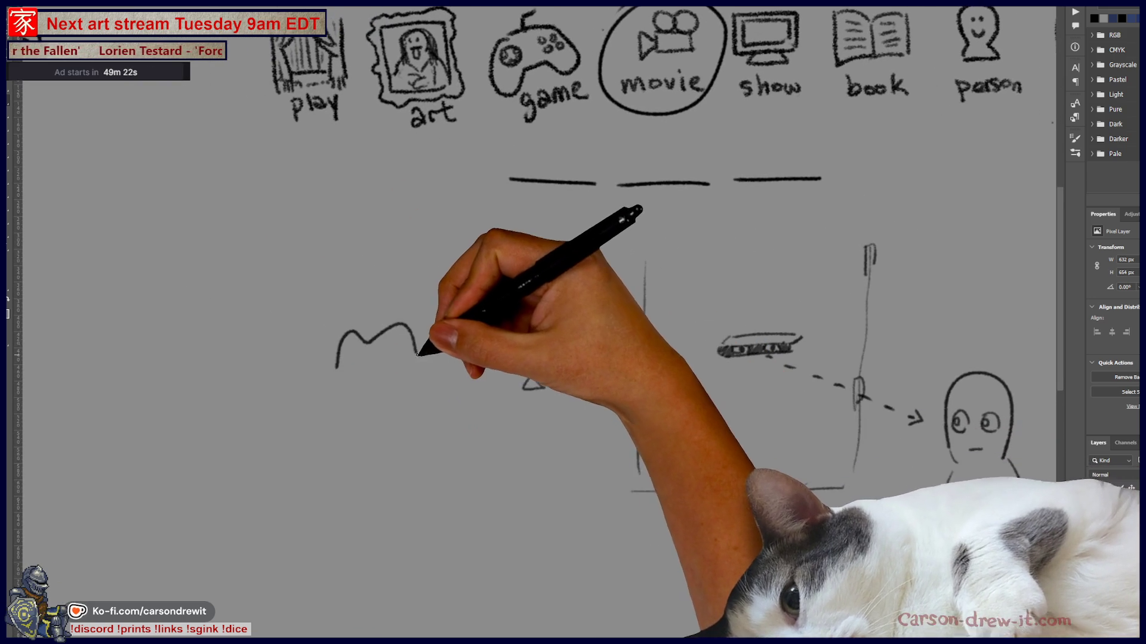
pyautogui.hotkey('ctrl', 'z')
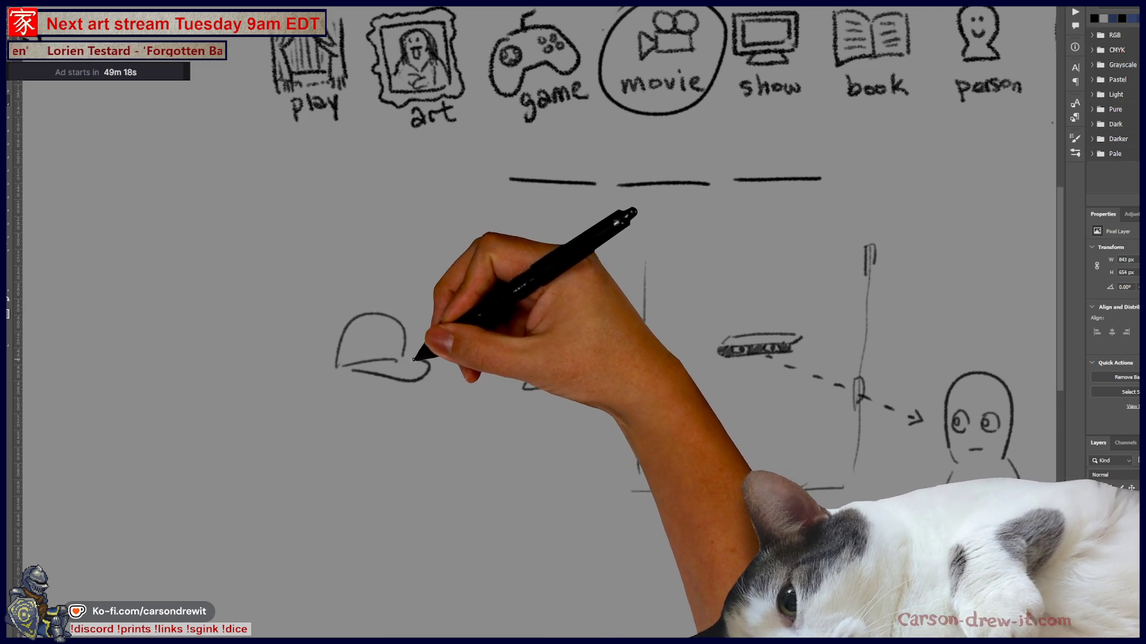
pyautogui.moveTo(336, 363); pyautogui.dragTo(340, 376)
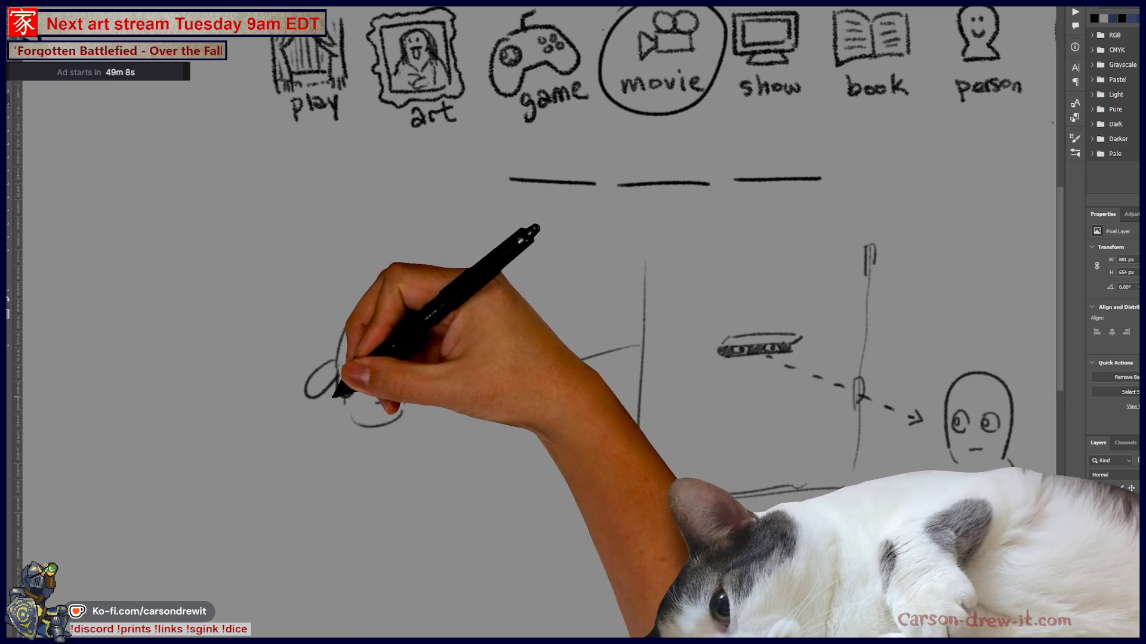
pyautogui.moveTo(276, 470); pyautogui.dragTo(331, 404)
pyautogui.moveTo(316, 464); pyautogui.dragTo(373, 482)
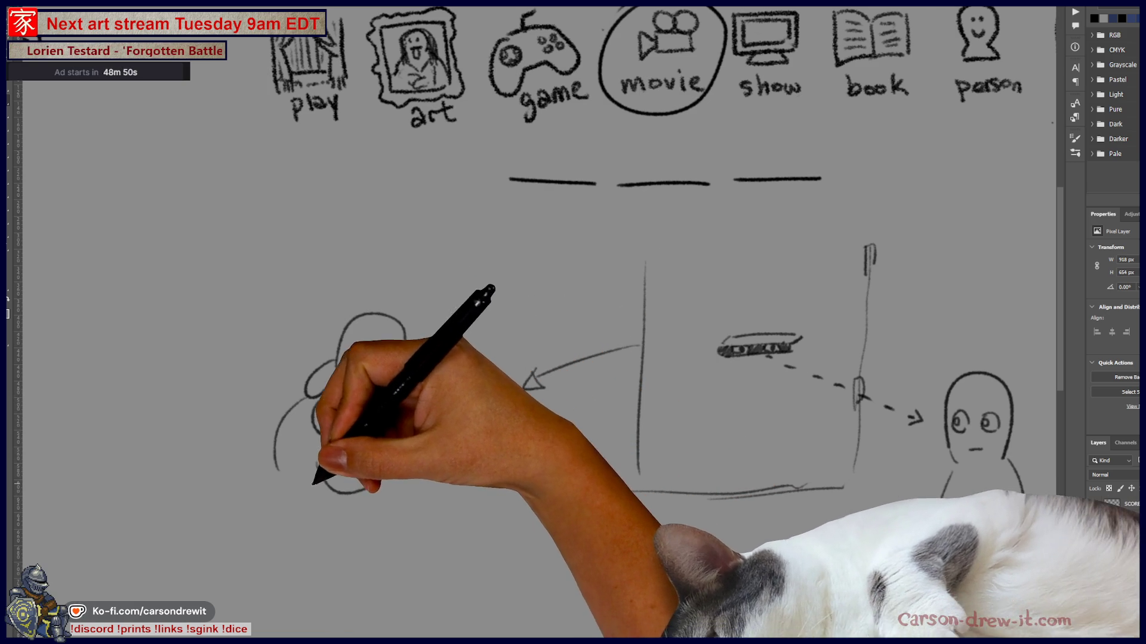
pyautogui.moveTo(364, 485)
pyautogui.mouseDown()
pyautogui.moveTo(375, 519)
pyautogui.moveTo(404, 525)
pyautogui.moveTo(358, 537)
pyautogui.moveTo(423, 472)
pyautogui.mouseUp()
# Add an arrow toward the figure and start circling the first and middle word blanks
pyautogui.moveTo(403, 522)
pyautogui.mouseDown()
pyautogui.moveTo(448, 512)
pyautogui.moveTo(350, 525)
pyautogui.moveTo(383, 525)
pyautogui.moveTo(270, 464)
pyautogui.moveTo(320, 481)
pyautogui.moveTo(287, 448)
pyautogui.moveTo(314, 501)
pyautogui.moveTo(322, 446)
pyautogui.moveTo(315, 486)
pyautogui.moveTo(327, 504)
pyautogui.moveTo(317, 496)
pyautogui.moveTo(371, 515)
pyautogui.moveTo(371, 540)
pyautogui.moveTo(469, 348)
pyautogui.moveTo(372, 340)
pyautogui.mouseUp()
pyautogui.moveTo(486, 141)
pyautogui.mouseDown()
pyautogui.moveTo(486, 187)
pyautogui.moveTo(409, 225)
pyautogui.mouseUp()
pyautogui.moveTo(327, 294); pyautogui.dragTo(328, 299)
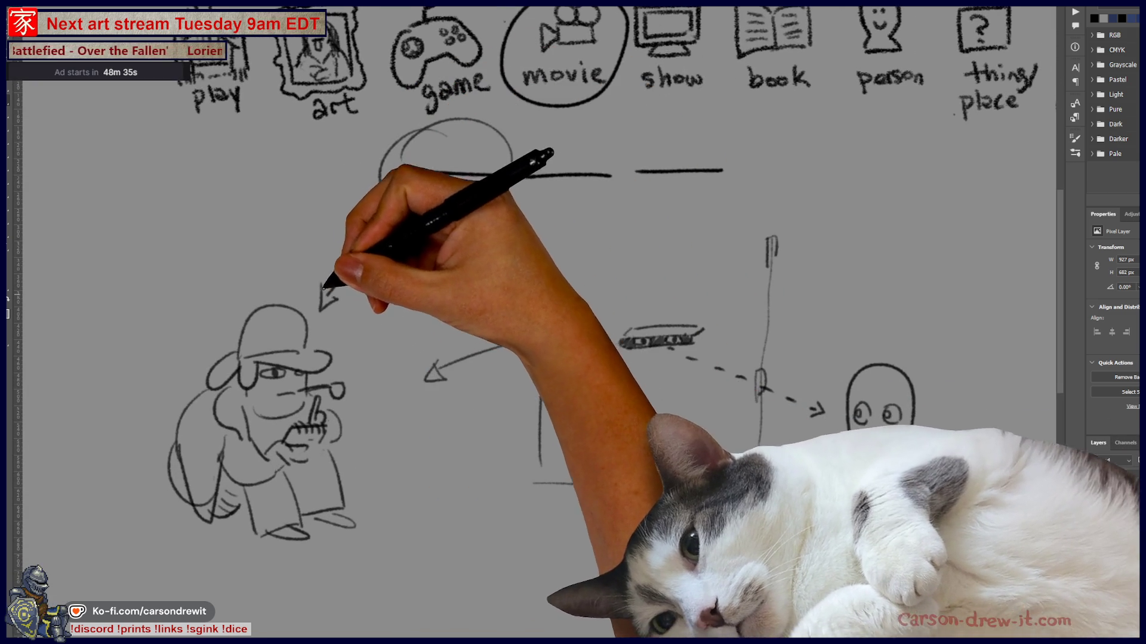
# Redo the circle around the middle blank and arrow it to the pipe figure
pyautogui.moveTo(601, 153)
pyautogui.mouseDown()
pyautogui.moveTo(575, 206)
pyautogui.moveTo(606, 178)
pyautogui.mouseUp()
pyautogui.hotkey('ctrl', 'z')
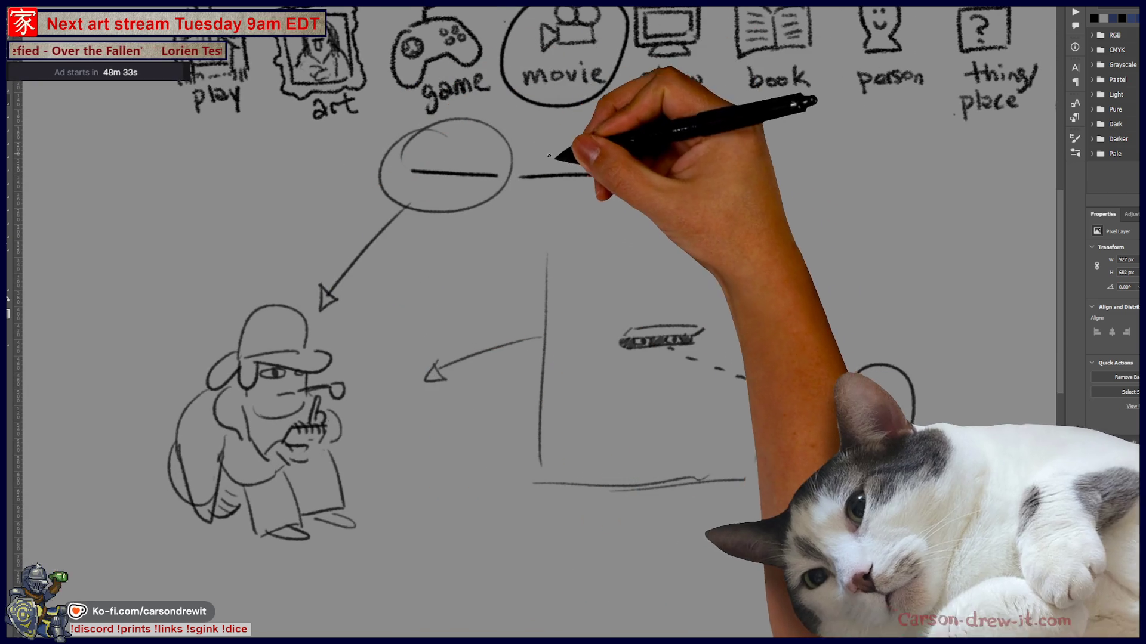
pyautogui.hotkey('ctrl', 'z')
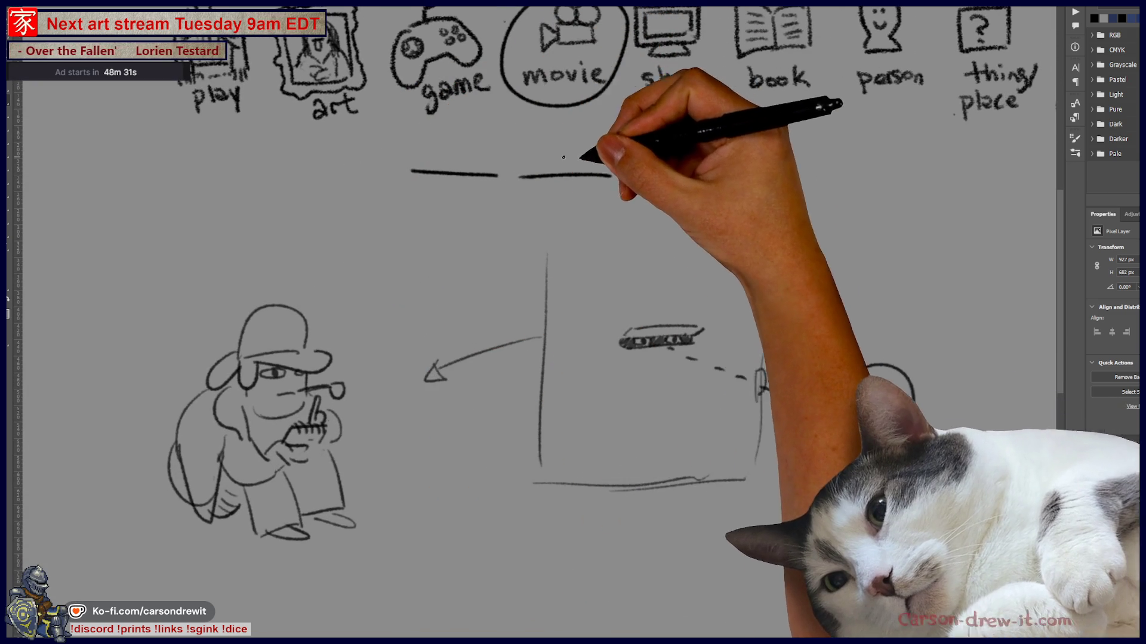
pyautogui.moveTo(567, 126); pyautogui.dragTo(350, 339)
pyautogui.moveTo(339, 337); pyautogui.dragTo(366, 343)
# Circle the third blank and draw arrows from the blanks down to the flat bar and the person
pyautogui.moveTo(551, 300); pyautogui.dragTo(421, 318)
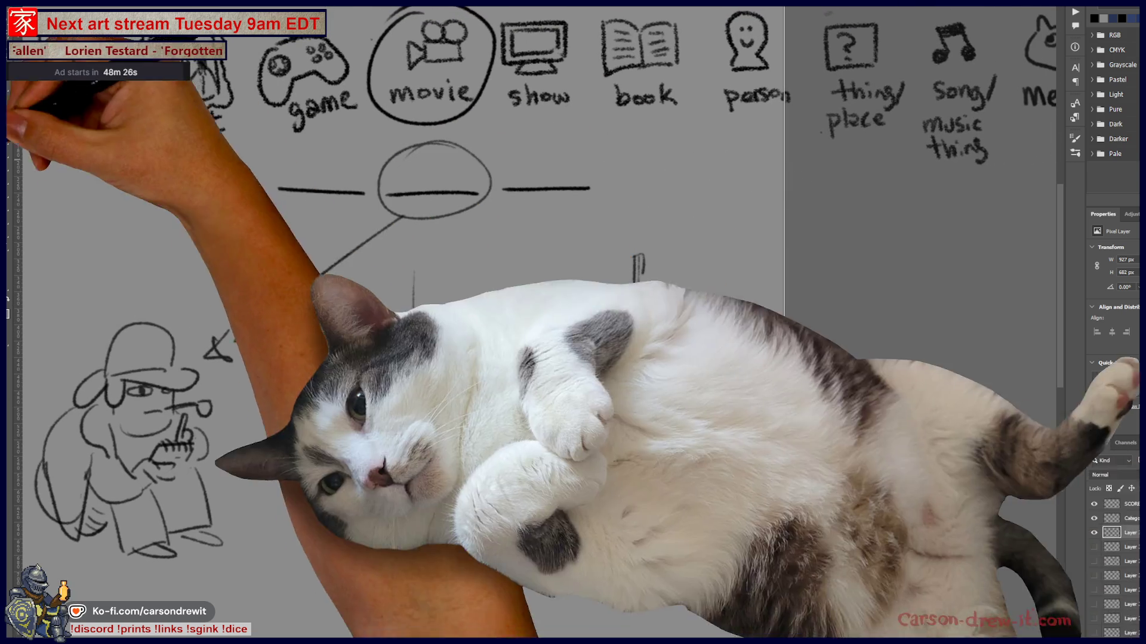
pyautogui.moveTo(406, 356)
pyautogui.mouseDown()
pyautogui.moveTo(307, 388)
pyautogui.moveTo(312, 397)
pyautogui.mouseUp()
pyautogui.moveTo(521, 174); pyautogui.dragTo(544, 153)
pyautogui.moveTo(523, 212); pyautogui.dragTo(531, 326)
pyautogui.moveTo(563, 158); pyautogui.dragTo(582, 158)
pyautogui.moveTo(591, 215); pyautogui.dragTo(694, 386)
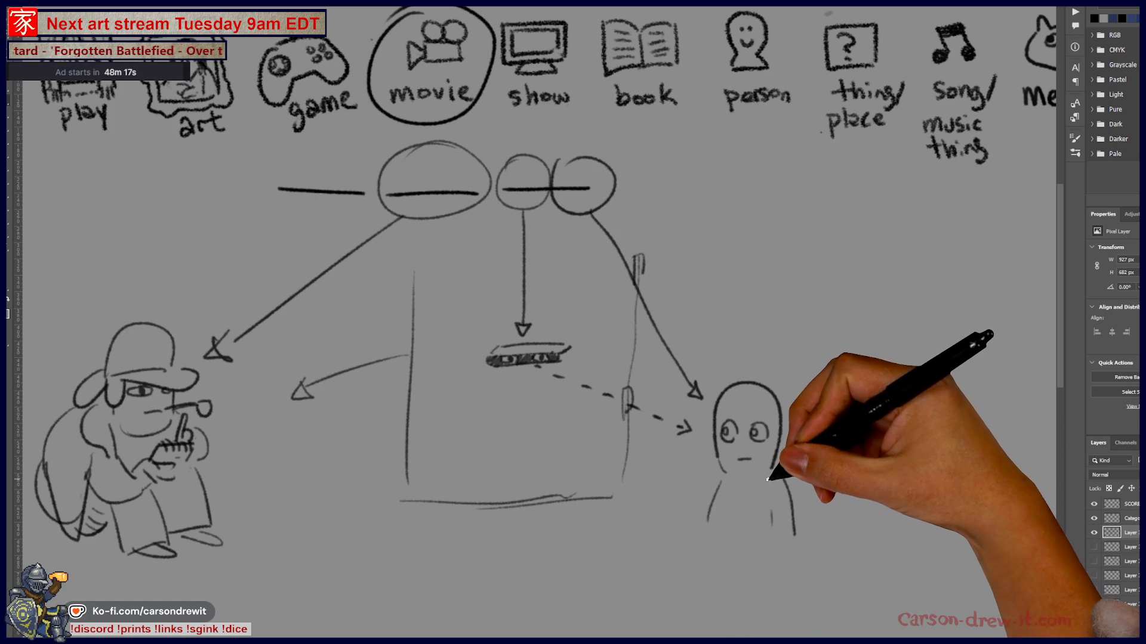
pyautogui.moveTo(685, 476); pyautogui.dragTo(716, 430)
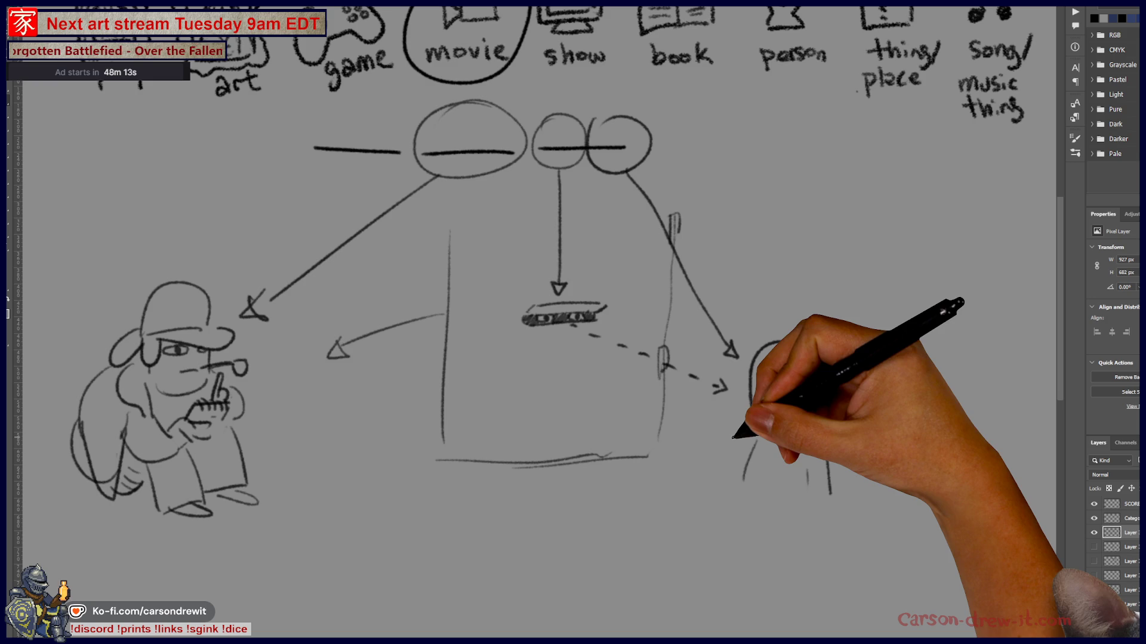
# Circle the person figure, add a second person with a clue symbol, and arrow the last blank to it
pyautogui.moveTo(639, 417)
pyautogui.mouseDown()
pyautogui.moveTo(696, 430)
pyautogui.moveTo(698, 522)
pyautogui.mouseUp()
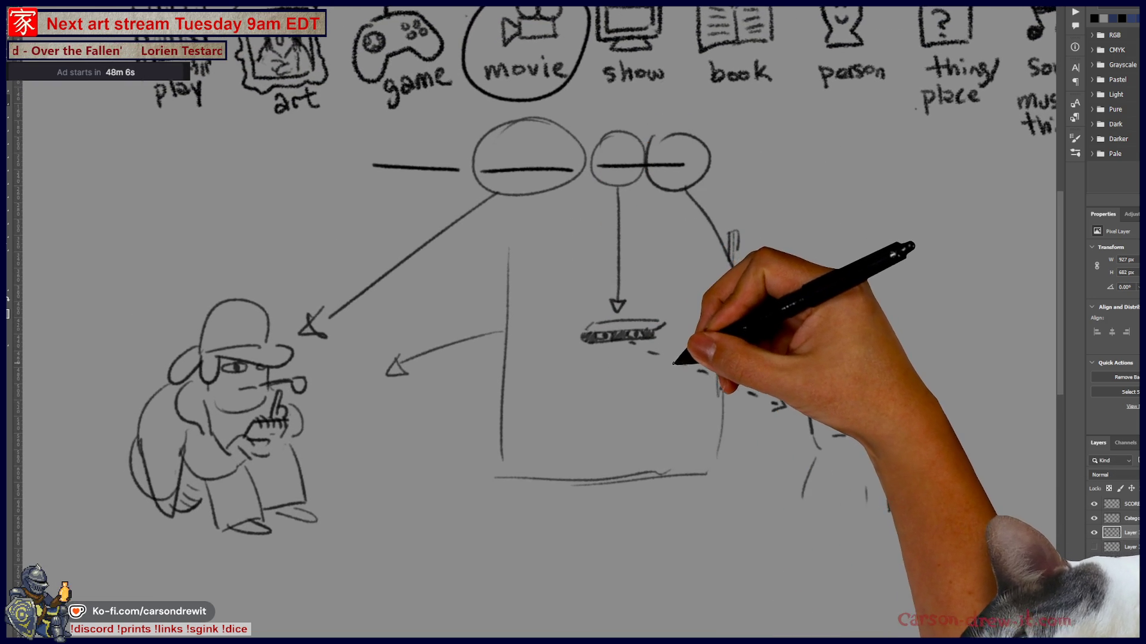
pyautogui.moveTo(669, 380); pyautogui.dragTo(517, 368)
pyautogui.moveTo(678, 338); pyautogui.dragTo(747, 414)
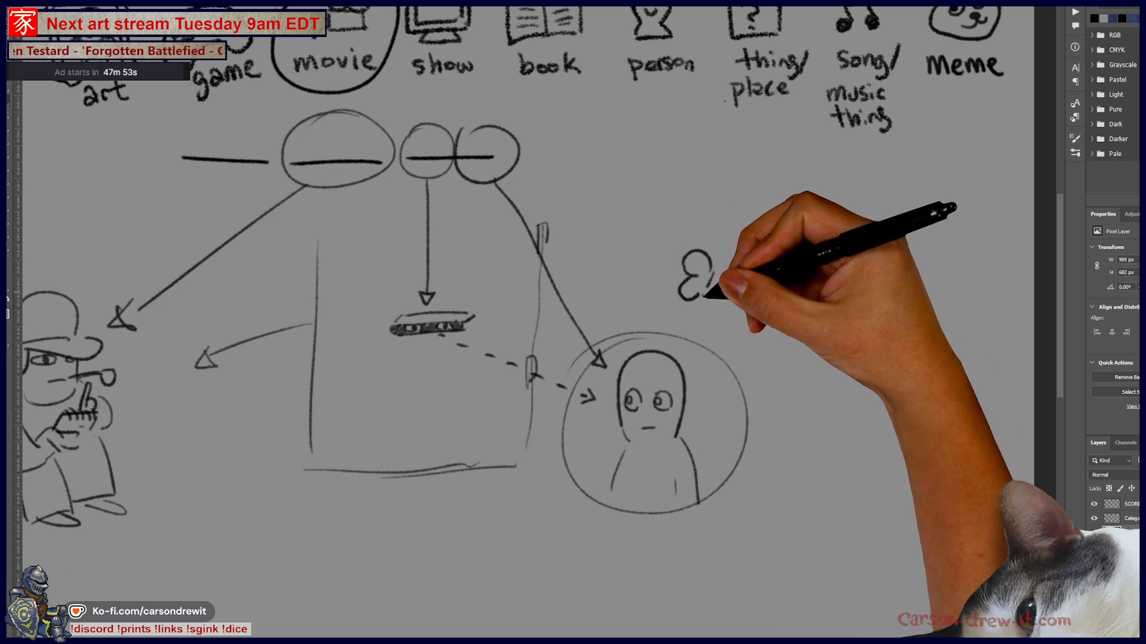
pyautogui.moveTo(713, 263); pyautogui.dragTo(722, 296)
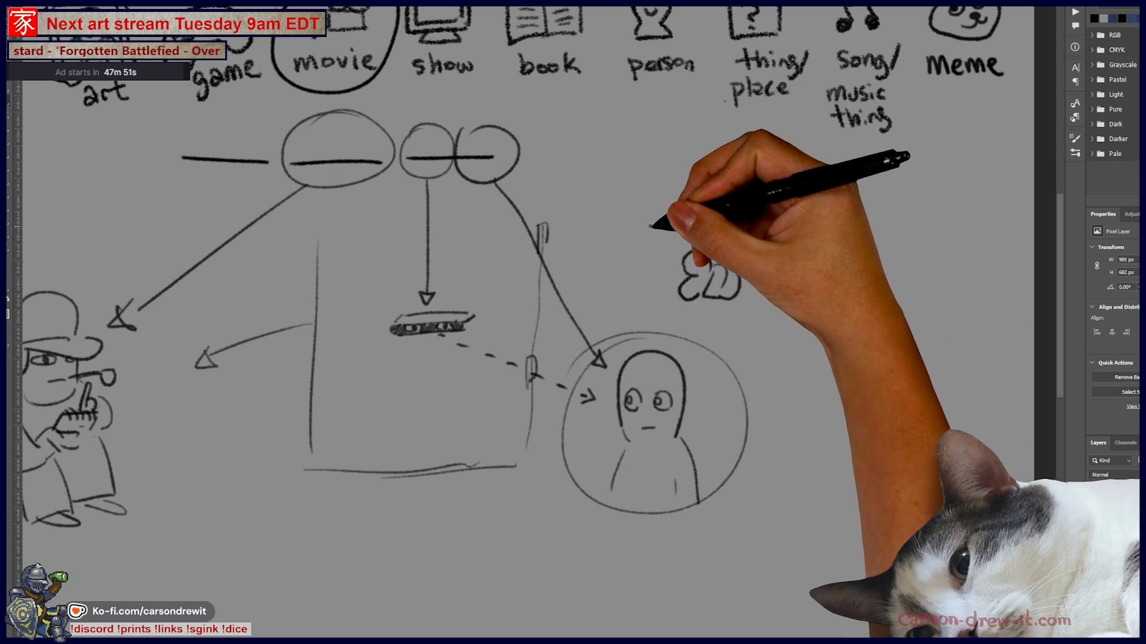
pyautogui.moveTo(640, 253)
pyautogui.mouseDown()
pyautogui.moveTo(693, 247)
pyautogui.moveTo(676, 230)
pyautogui.mouseUp()
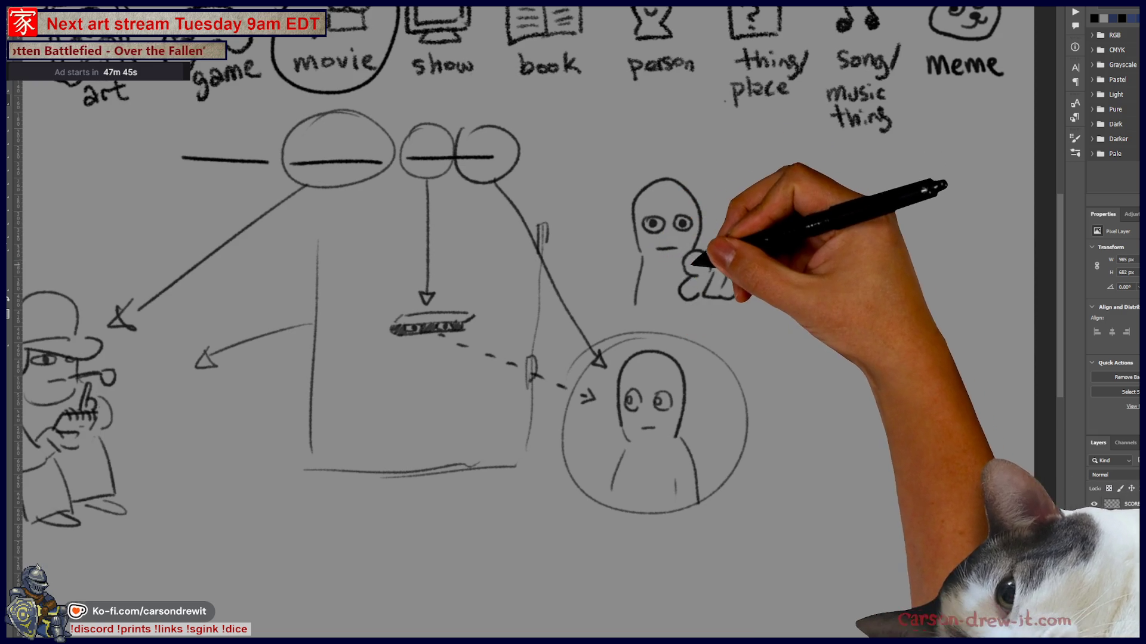
pyautogui.moveTo(664, 263); pyautogui.dragTo(662, 250)
pyautogui.moveTo(512, 179); pyautogui.dragTo(662, 280)
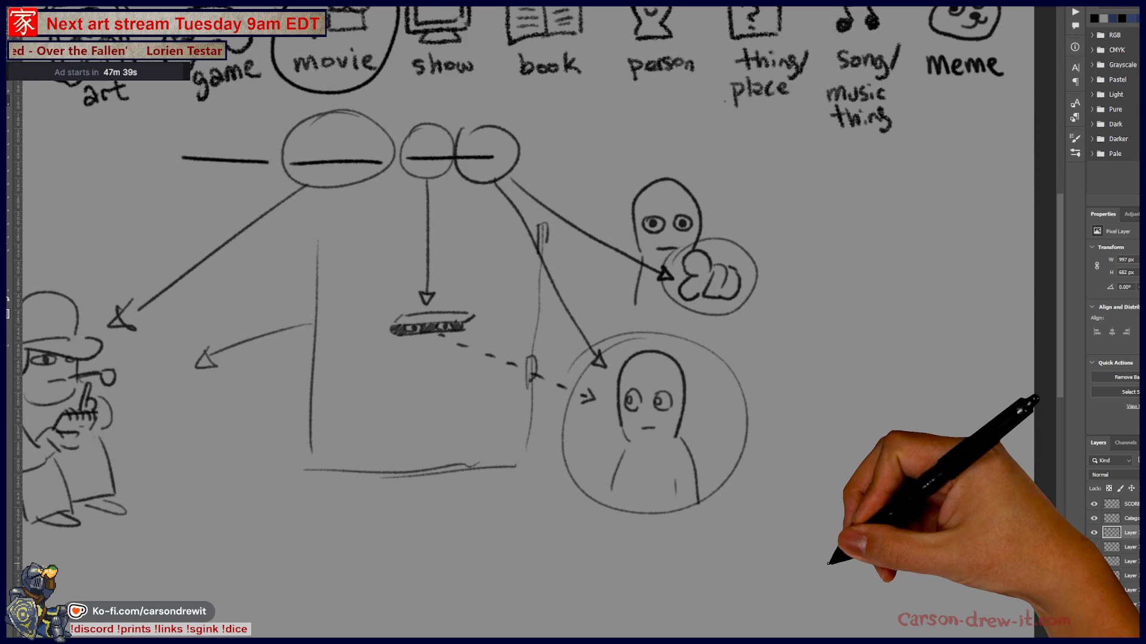
# Pan around the board to recenter the clue drawing and reveal the score tally list
pyautogui.moveTo(737, 460); pyautogui.dragTo(813, 493)
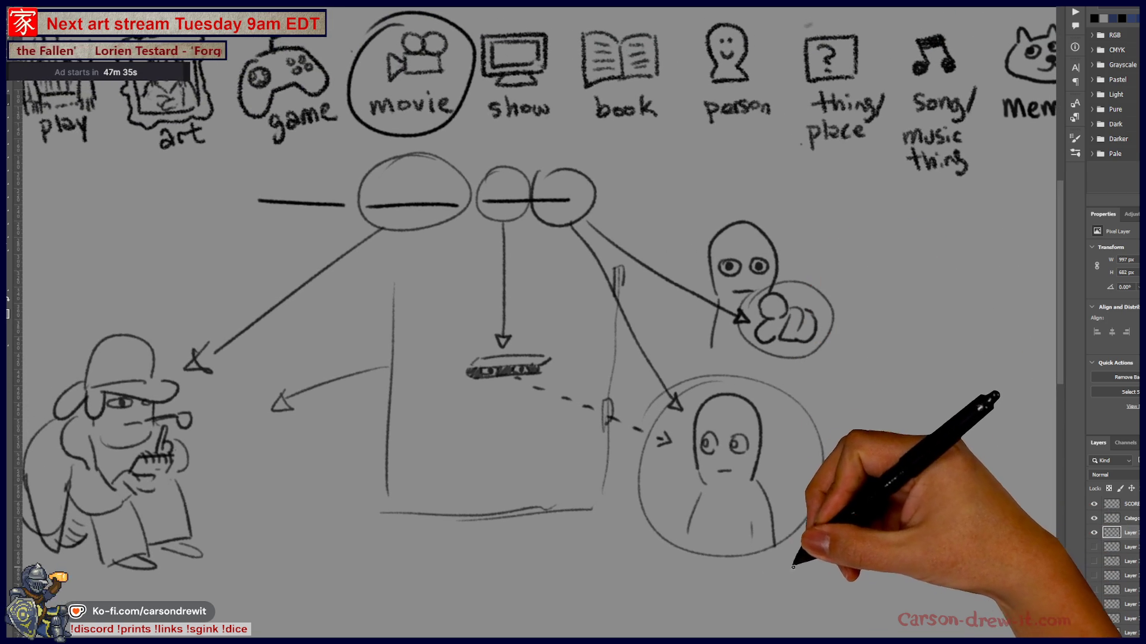
pyautogui.moveTo(763, 487)
pyautogui.mouseDown()
pyautogui.moveTo(789, 477)
pyautogui.moveTo(781, 514)
pyautogui.mouseUp()
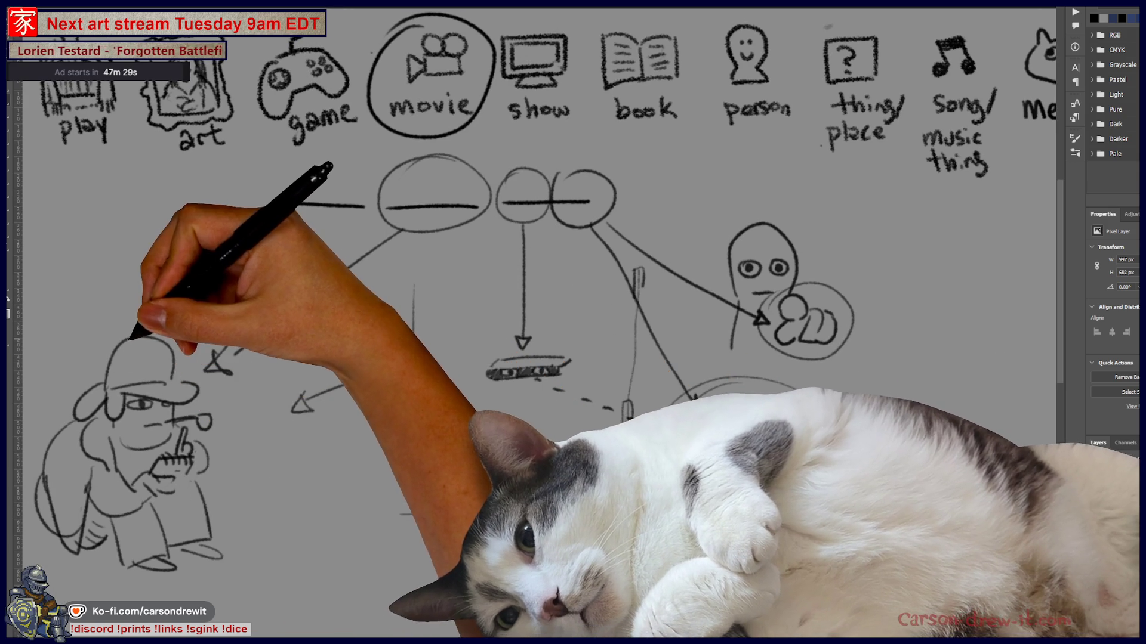
pyautogui.moveTo(275, 569); pyautogui.dragTo(307, 548)
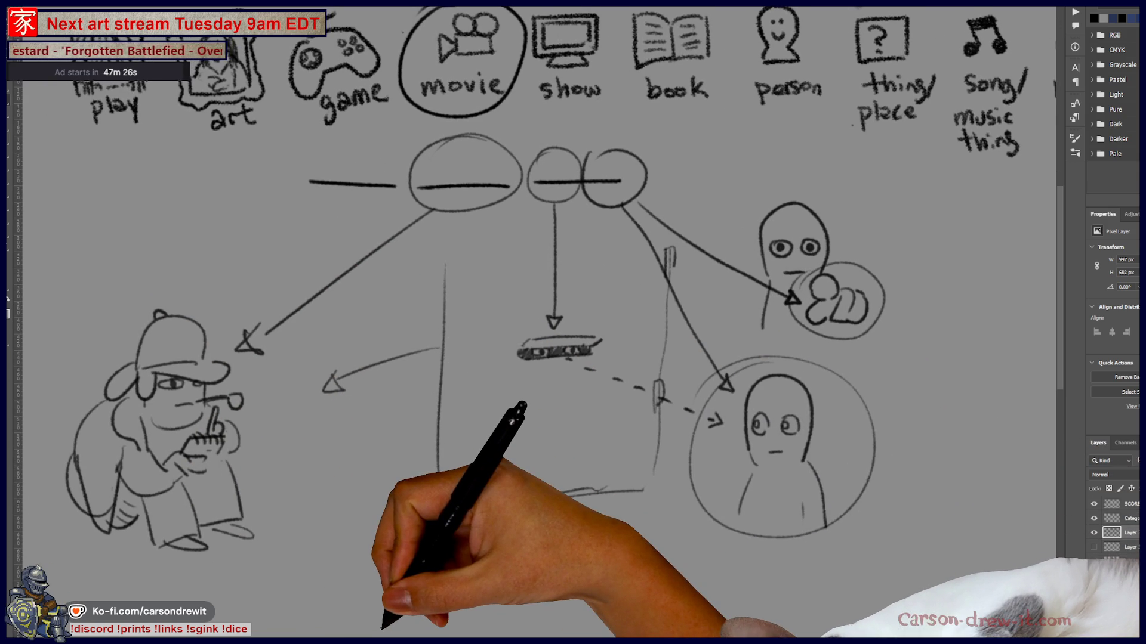
pyautogui.moveTo(440, 460); pyautogui.dragTo(644, 422)
pyautogui.moveTo(418, 412); pyautogui.dragTo(569, 449)
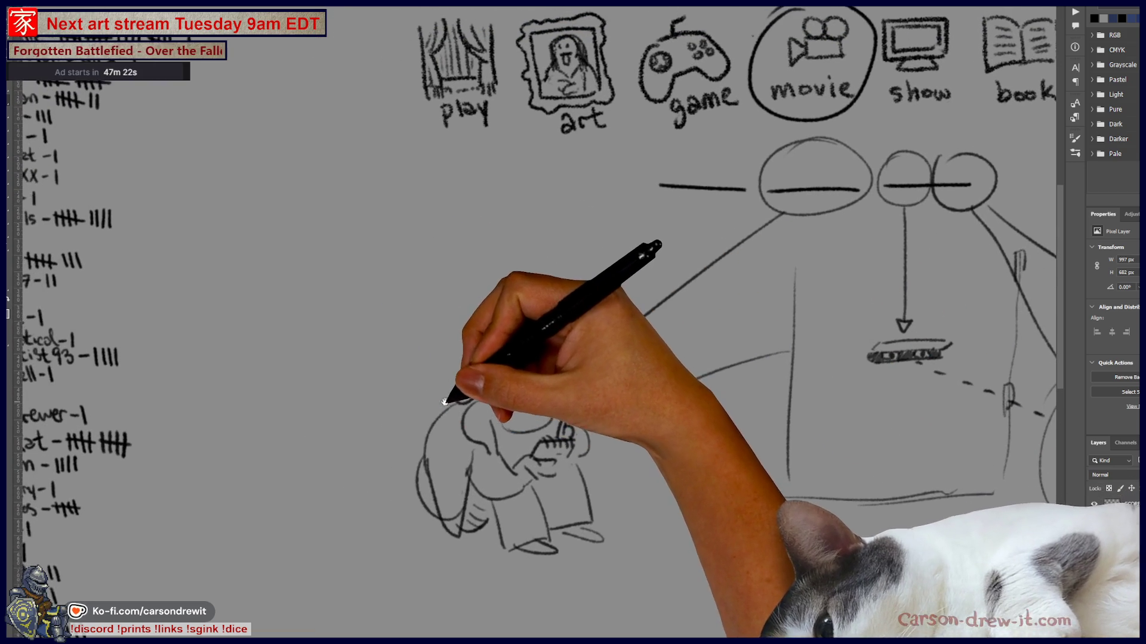
# Give the small head a moustache, ear and bowler hat, and the seated figure a deerstalker and pipe
pyautogui.moveTo(445, 401); pyautogui.dragTo(440, 401)
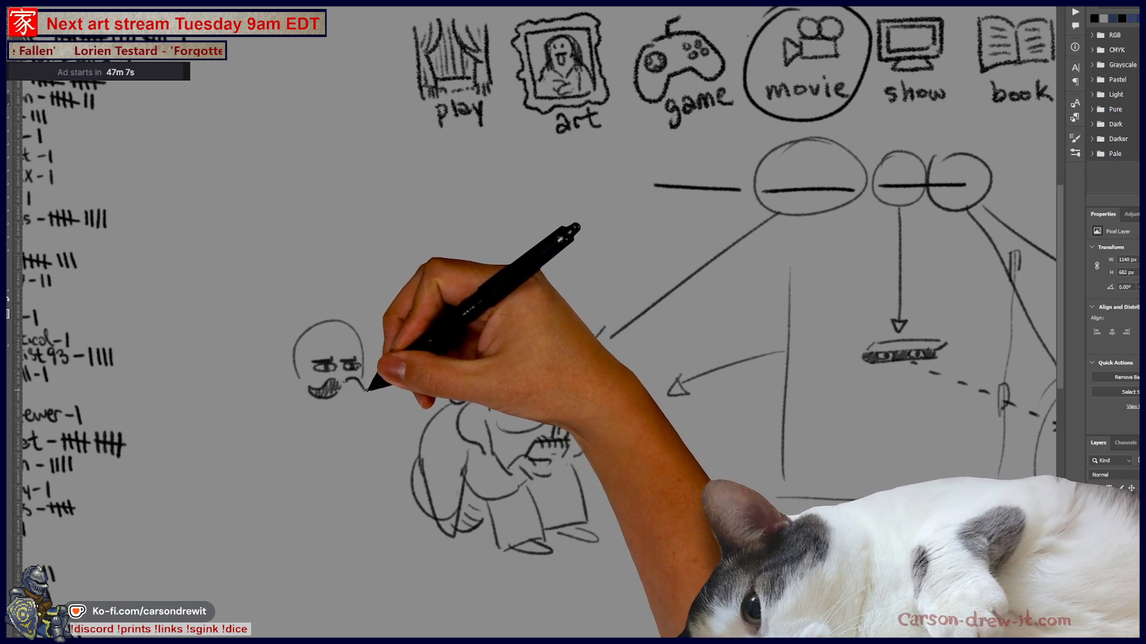
pyautogui.moveTo(370, 393); pyautogui.dragTo(347, 385)
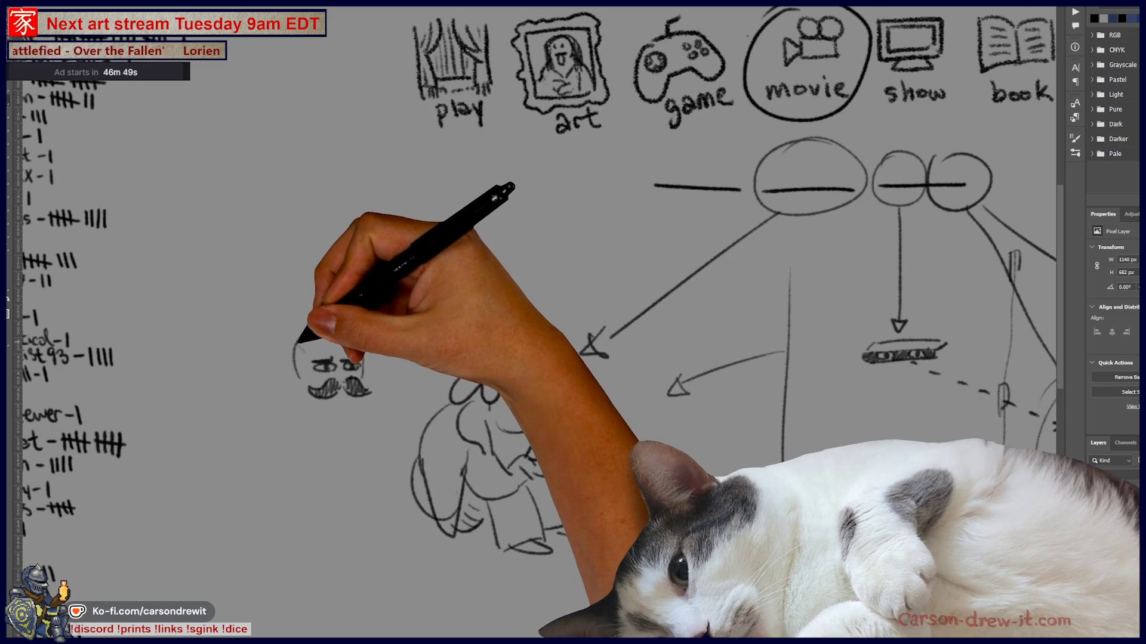
pyautogui.moveTo(298, 372); pyautogui.dragTo(301, 391)
pyautogui.moveTo(352, 358); pyautogui.dragTo(365, 362)
pyautogui.moveTo(285, 340); pyautogui.dragTo(373, 339)
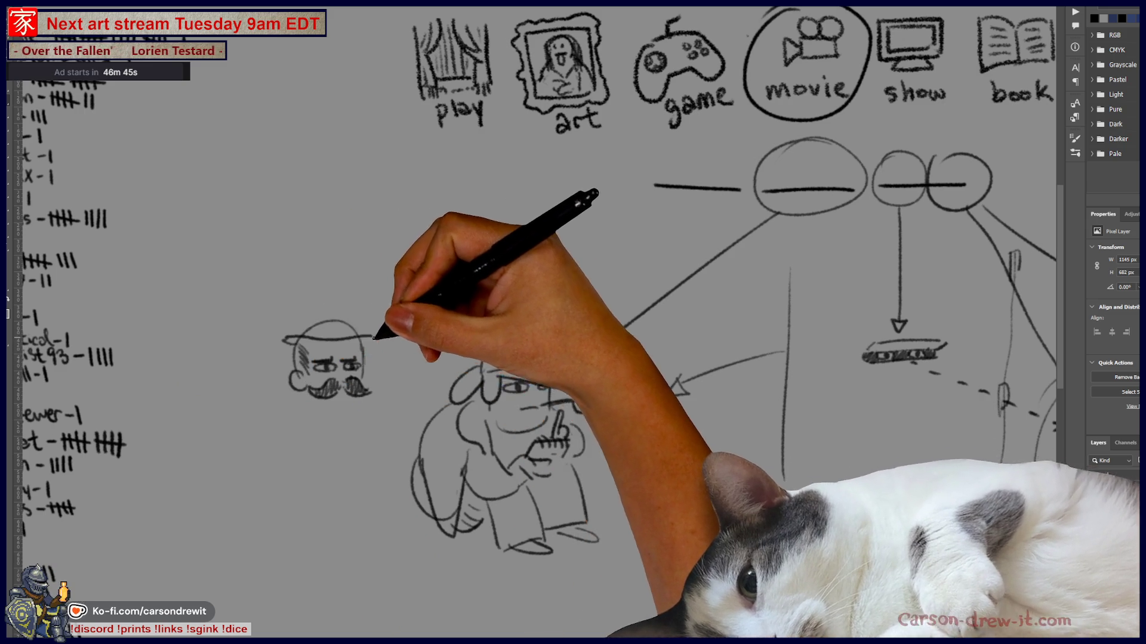
pyautogui.moveTo(292, 339)
pyautogui.mouseDown()
pyautogui.moveTo(360, 316)
pyautogui.moveTo(328, 304)
pyautogui.moveTo(370, 312)
pyautogui.mouseUp()
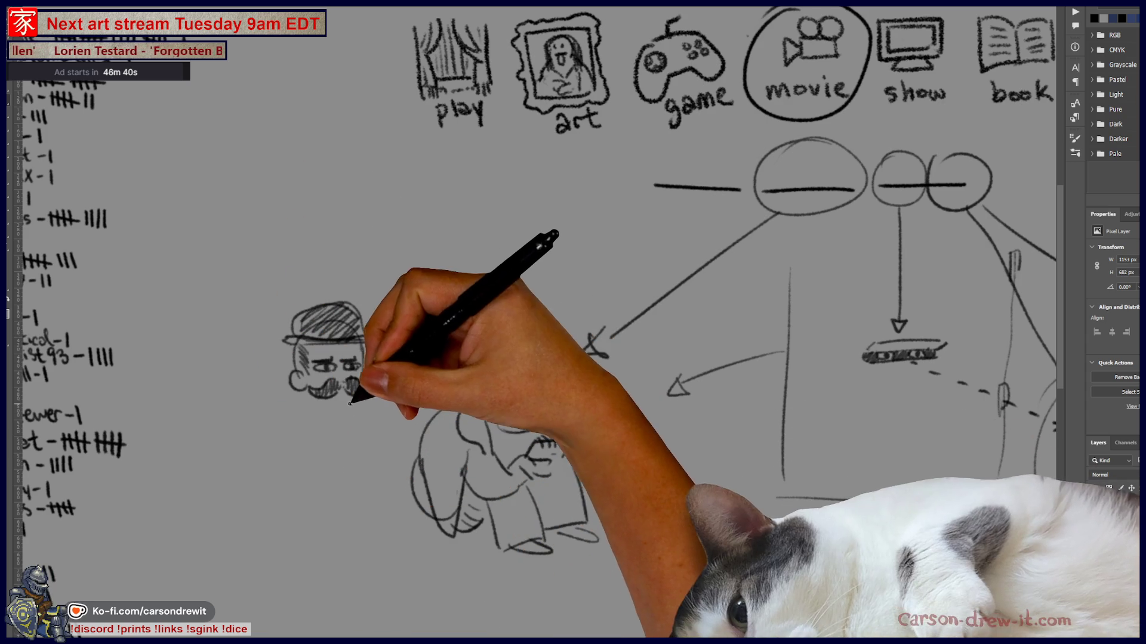
pyautogui.moveTo(299, 401)
pyautogui.mouseDown()
pyautogui.moveTo(311, 457)
pyautogui.moveTo(328, 409)
pyautogui.moveTo(306, 409)
pyautogui.moveTo(332, 448)
pyautogui.moveTo(365, 442)
pyautogui.mouseUp()
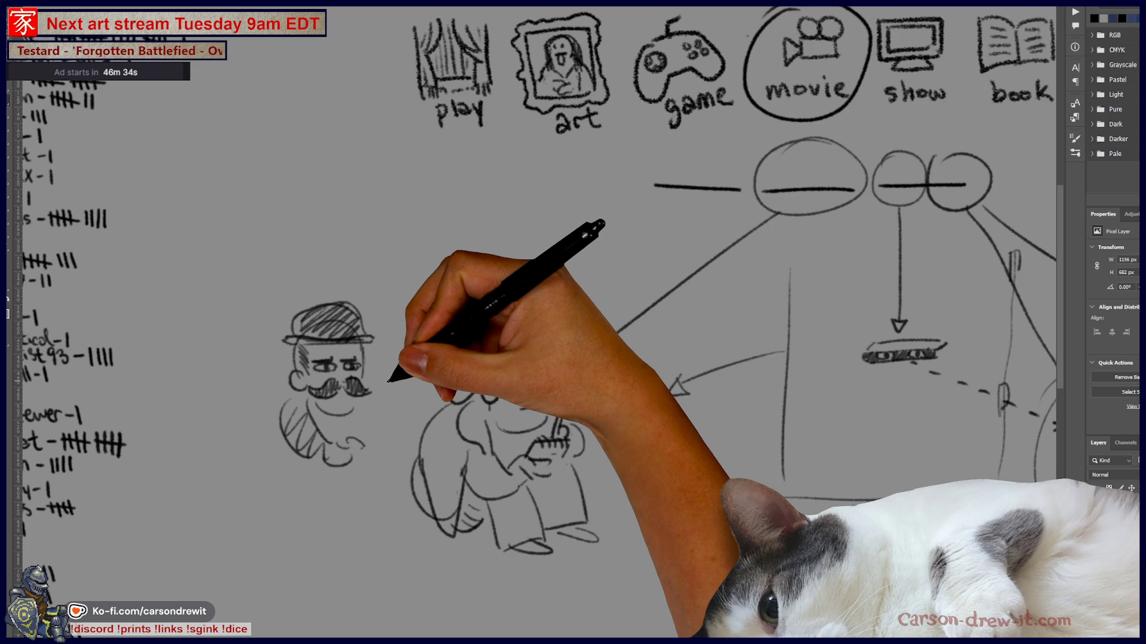
pyautogui.moveTo(459, 382)
pyautogui.mouseDown()
pyautogui.moveTo(525, 383)
pyautogui.moveTo(591, 352)
pyautogui.moveTo(541, 350)
pyautogui.mouseUp()
pyautogui.moveTo(704, 361); pyautogui.dragTo(599, 397)
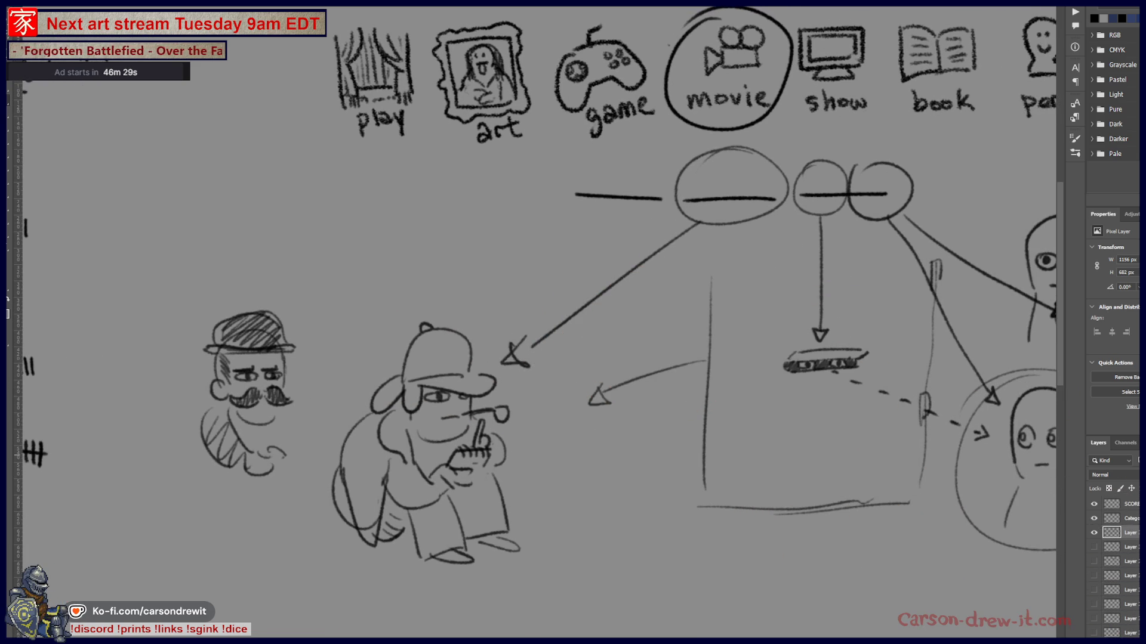
# Pan across the person, song and meme categories, then hide the movie clue sketch layer
pyautogui.moveTo(744, 449); pyautogui.dragTo(631, 443)
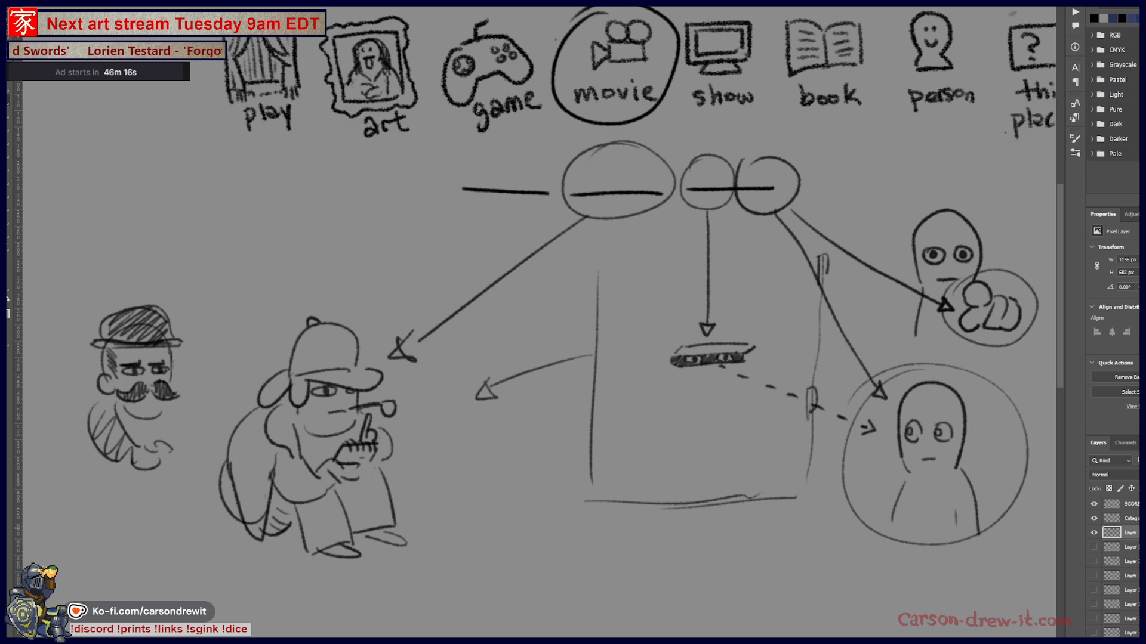
pyautogui.moveTo(691, 511); pyautogui.dragTo(473, 503)
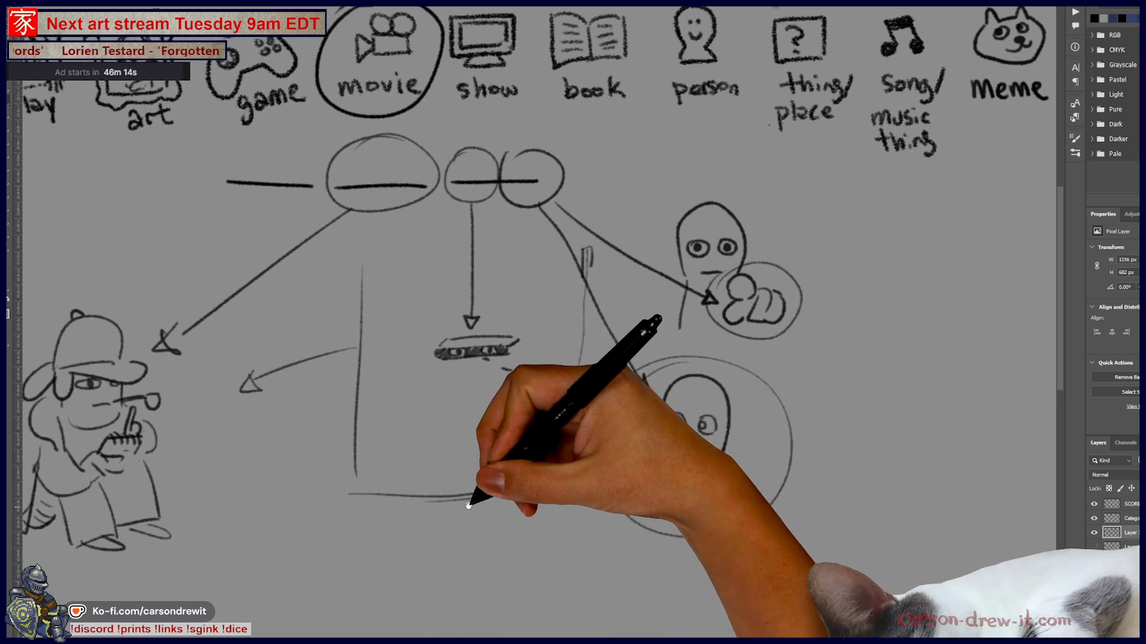
pyautogui.moveTo(742, 384); pyautogui.dragTo(813, 409)
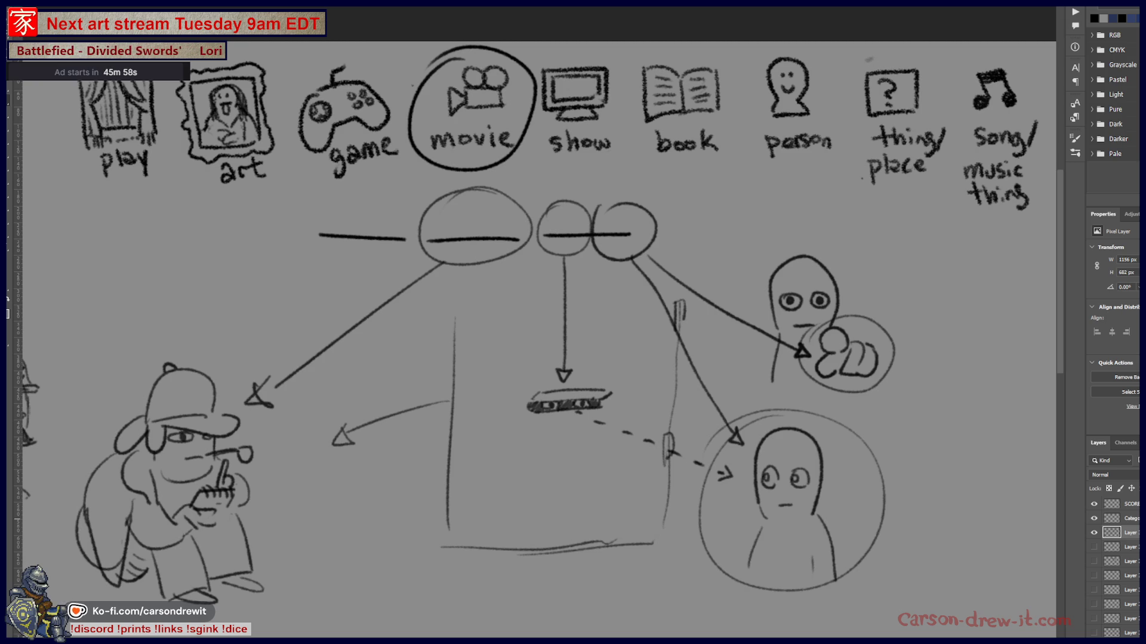
pyautogui.click(1094, 533)
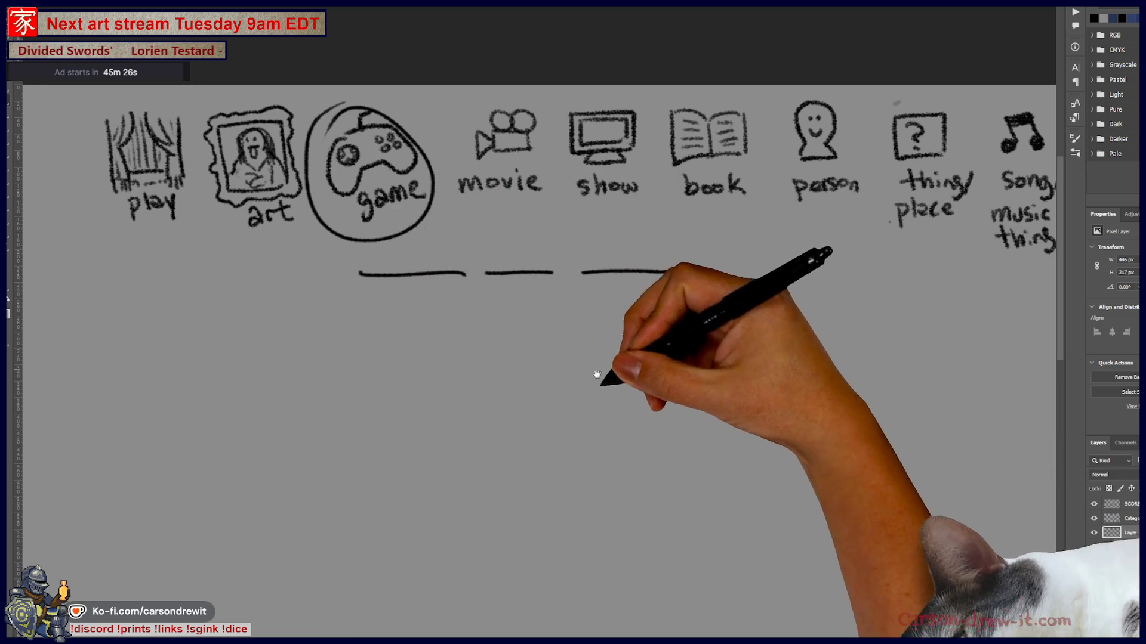
# Draw a new figure's head with eyes, brow and a frowning mouth below the game word lines
pyautogui.moveTo(584, 340); pyautogui.dragTo(635, 257)
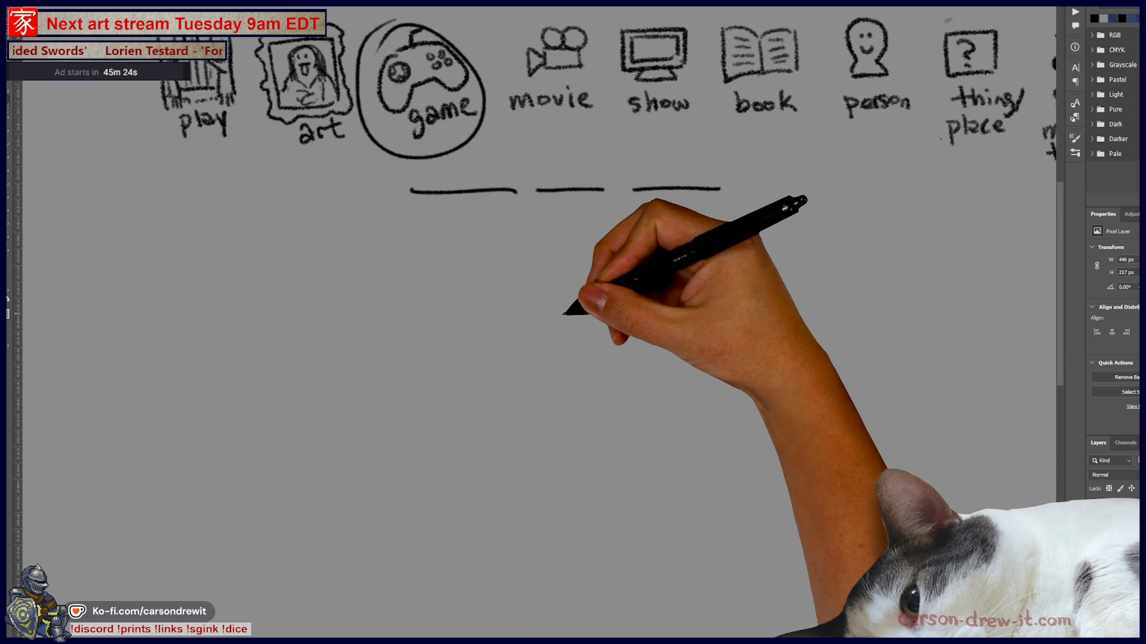
pyautogui.moveTo(365, 244); pyautogui.dragTo(409, 245)
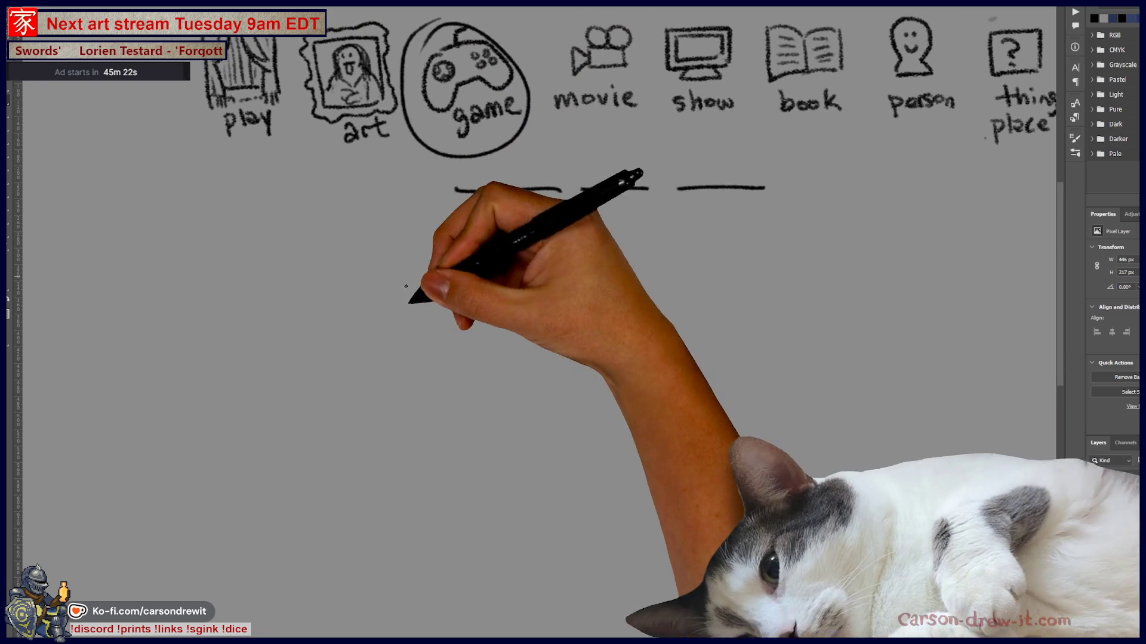
pyautogui.moveTo(484, 362); pyautogui.dragTo(546, 320)
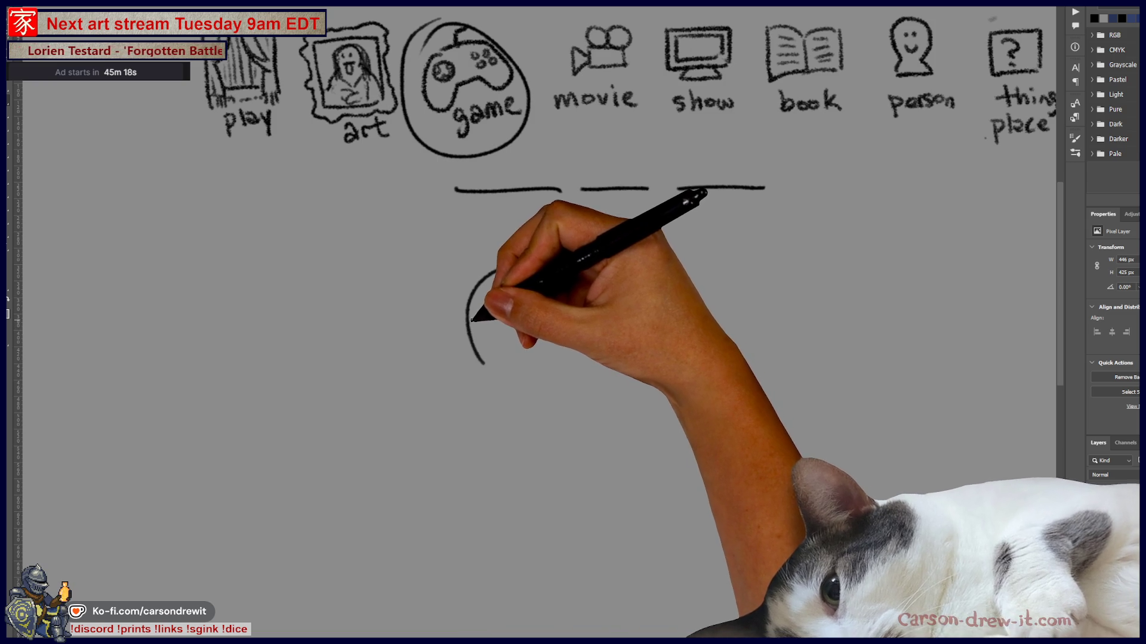
pyautogui.moveTo(492, 306)
pyautogui.mouseDown()
pyautogui.moveTo(500, 311)
pyautogui.moveTo(478, 324)
pyautogui.moveTo(497, 322)
pyautogui.moveTo(502, 350)
pyautogui.mouseUp()
pyautogui.moveTo(495, 392); pyautogui.dragTo(492, 422)
# Sketch the figure's neck, shoulder, body, arm and diagonal leg, undoing a stray shoulder stroke
pyautogui.moveTo(540, 281)
pyautogui.mouseDown()
pyautogui.moveTo(546, 326)
pyautogui.moveTo(609, 340)
pyautogui.moveTo(703, 473)
pyautogui.mouseUp()
pyautogui.hotkey('ctrl', 'z')
pyautogui.moveTo(545, 325)
pyautogui.mouseDown()
pyautogui.moveTo(583, 325)
pyautogui.moveTo(673, 435)
pyautogui.mouseUp()
pyautogui.moveTo(495, 425); pyautogui.dragTo(507, 494)
pyautogui.moveTo(531, 421)
pyautogui.mouseDown()
pyautogui.moveTo(537, 486)
pyautogui.moveTo(511, 499)
pyautogui.moveTo(545, 524)
pyautogui.moveTo(554, 512)
pyautogui.mouseUp()
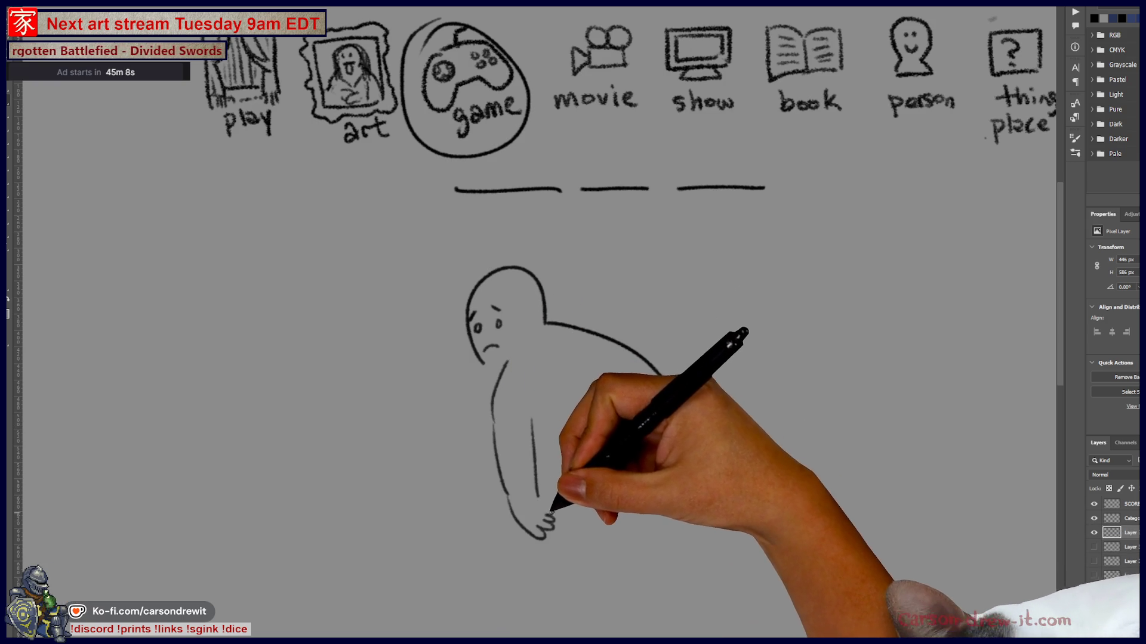
pyautogui.moveTo(532, 421); pyautogui.dragTo(609, 509)
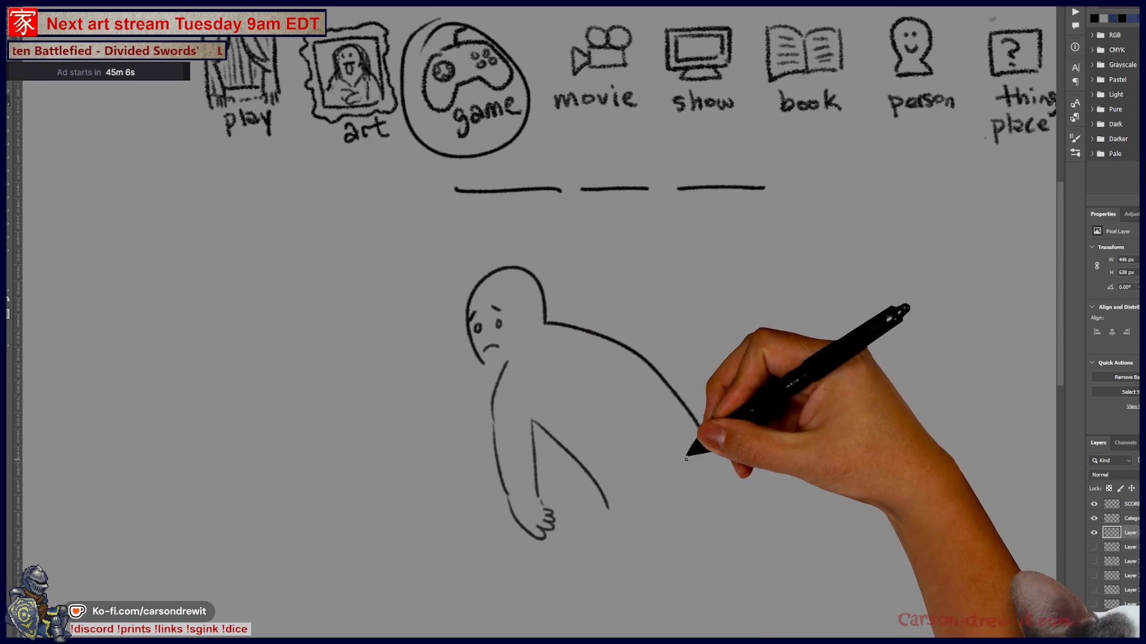
pyautogui.moveTo(624, 387); pyautogui.dragTo(662, 438)
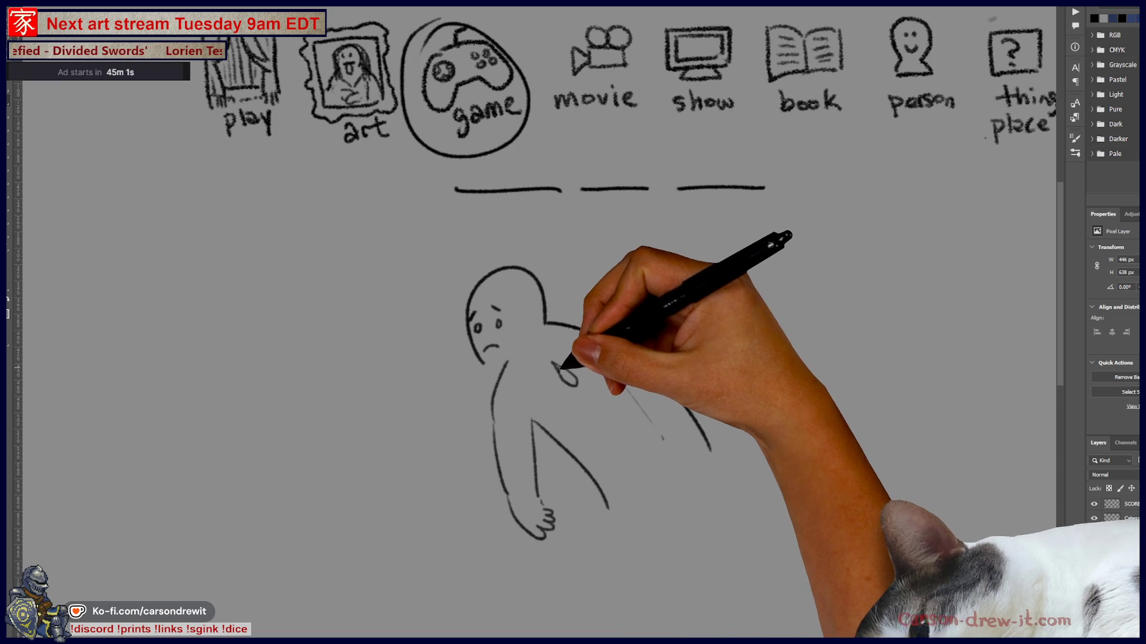
# Fill dark teardrop patches on the chest and back, trace the right outline, and circle the first blank
pyautogui.moveTo(568, 379)
pyautogui.mouseDown()
pyautogui.moveTo(622, 340)
pyautogui.moveTo(603, 355)
pyautogui.mouseUp()
pyautogui.moveTo(600, 410)
pyautogui.mouseDown()
pyautogui.moveTo(615, 437)
pyautogui.moveTo(603, 409)
pyautogui.moveTo(627, 435)
pyautogui.mouseUp()
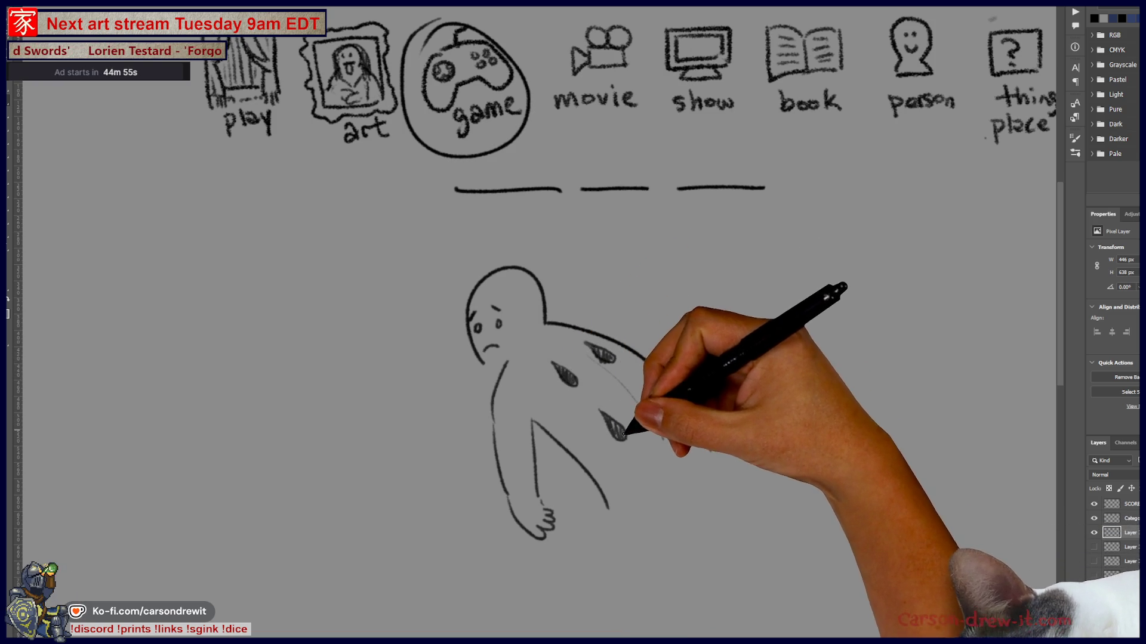
pyautogui.moveTo(686, 412); pyautogui.dragTo(710, 450)
pyautogui.moveTo(636, 388); pyautogui.dragTo(661, 408)
pyautogui.moveTo(635, 519); pyautogui.dragTo(620, 502)
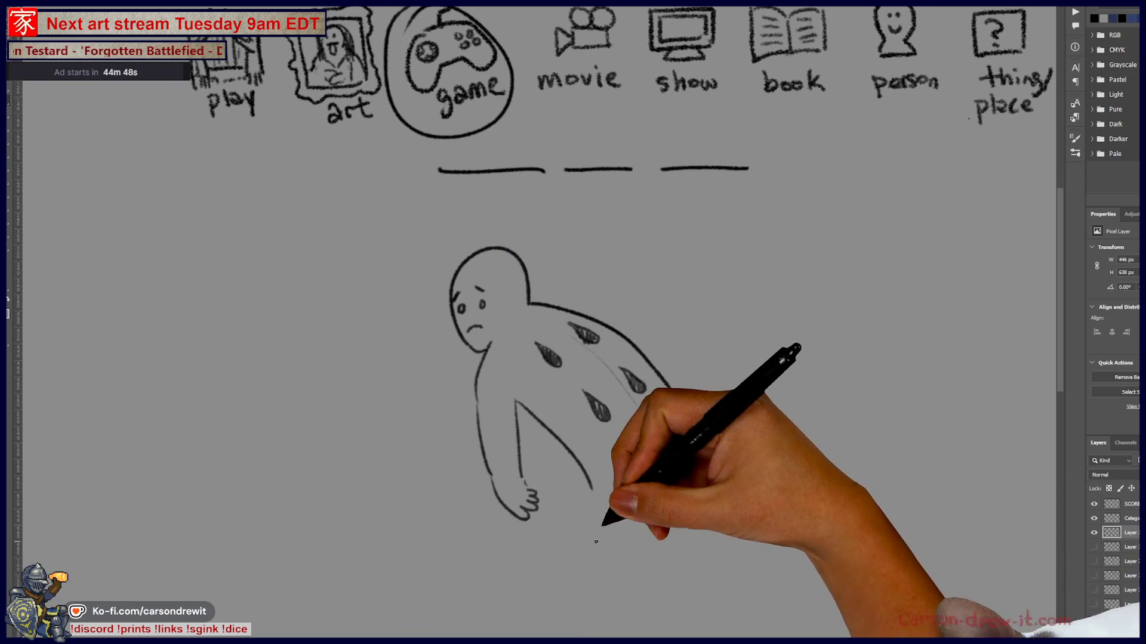
pyautogui.moveTo(602, 485); pyautogui.dragTo(580, 511)
pyautogui.moveTo(558, 471); pyautogui.dragTo(549, 498)
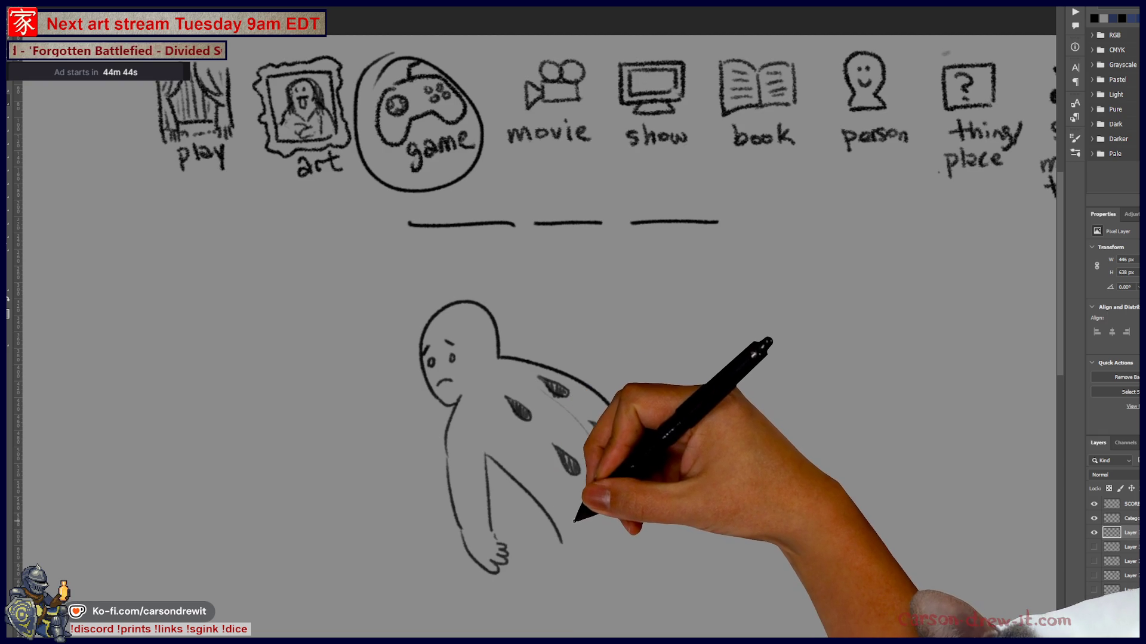
pyautogui.moveTo(612, 408); pyautogui.dragTo(671, 504)
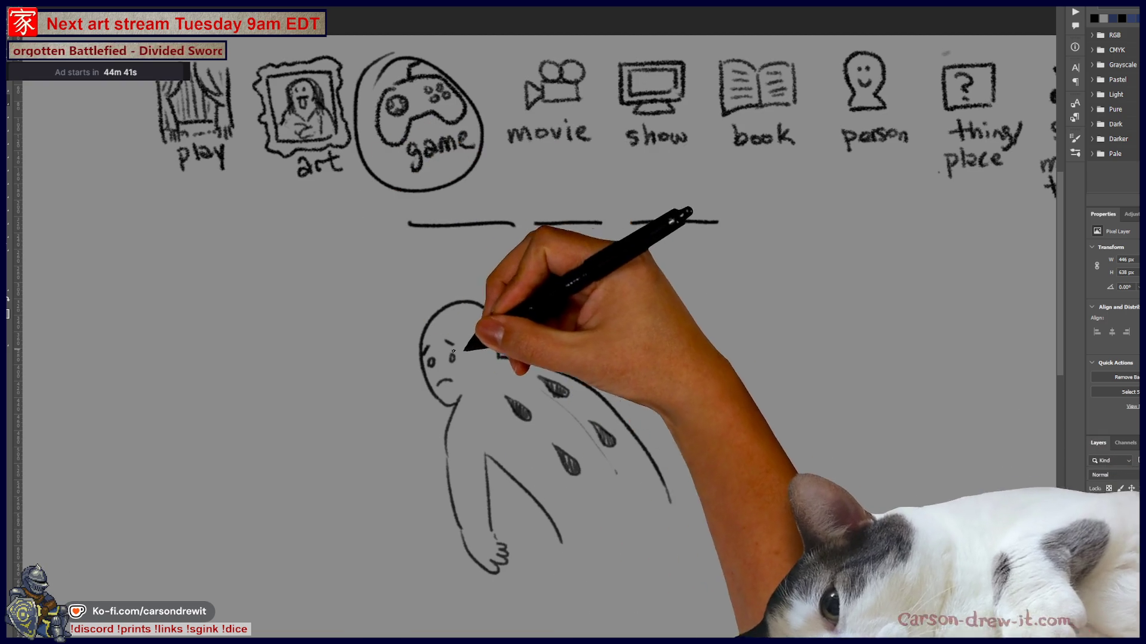
pyautogui.moveTo(442, 199)
pyautogui.mouseDown()
pyautogui.moveTo(504, 192)
pyautogui.moveTo(415, 206)
pyautogui.mouseUp()
# Draw an arrow from the first circled blank down to the figure's shoulder
pyautogui.moveTo(534, 224); pyautogui.dragTo(601, 223)
pyautogui.moveTo(631, 222); pyautogui.dragTo(718, 222)
pyautogui.moveTo(489, 242); pyautogui.dragTo(596, 319)
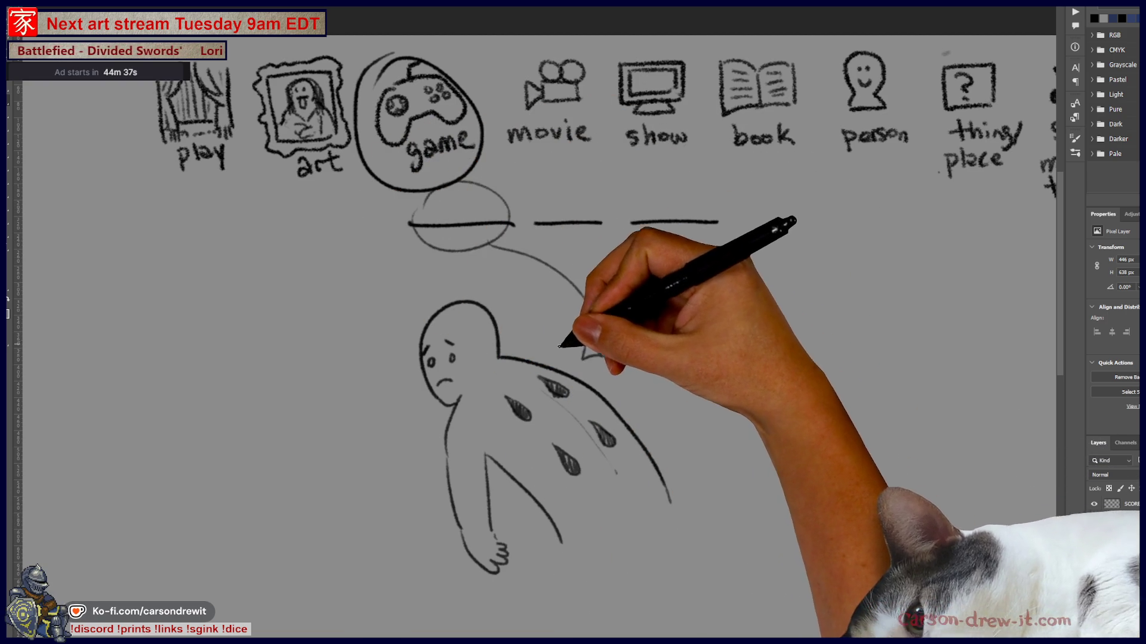
pyautogui.moveTo(519, 355)
pyautogui.mouseDown()
pyautogui.moveTo(578, 358)
pyautogui.moveTo(642, 421)
pyautogui.mouseUp()
pyautogui.moveTo(584, 344); pyautogui.dragTo(602, 357)
# Circle the second blank and arrow it to the chest, back and both teardrop patches
pyautogui.moveTo(540, 194)
pyautogui.mouseDown()
pyautogui.moveTo(582, 246)
pyautogui.moveTo(537, 192)
pyautogui.mouseUp()
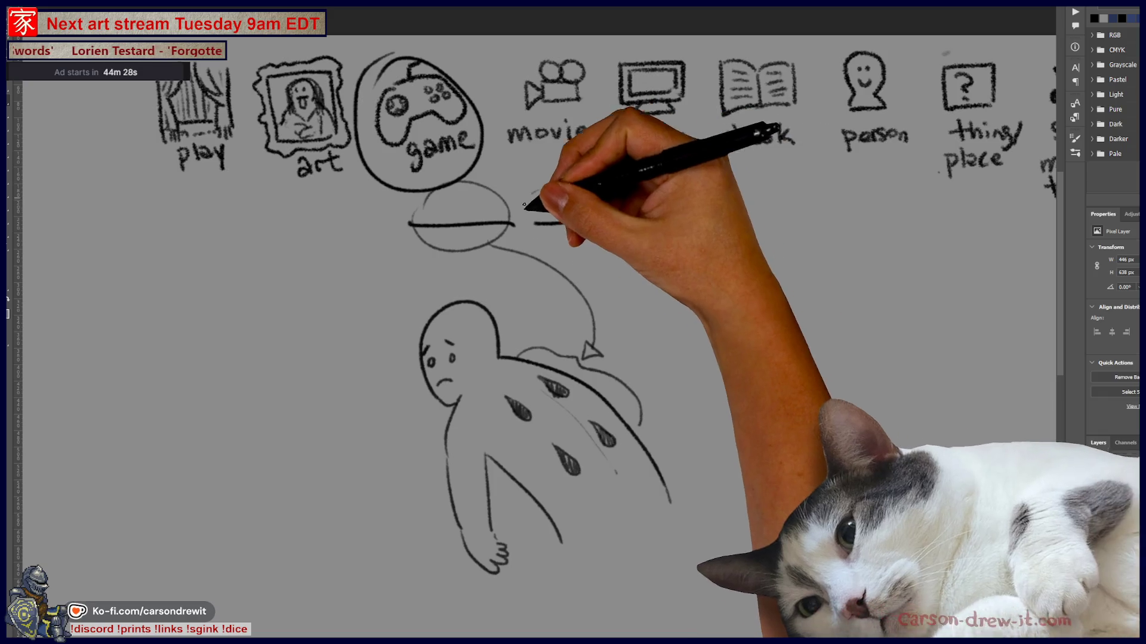
pyautogui.moveTo(549, 243)
pyautogui.mouseDown()
pyautogui.moveTo(602, 215)
pyautogui.moveTo(516, 385)
pyautogui.mouseUp()
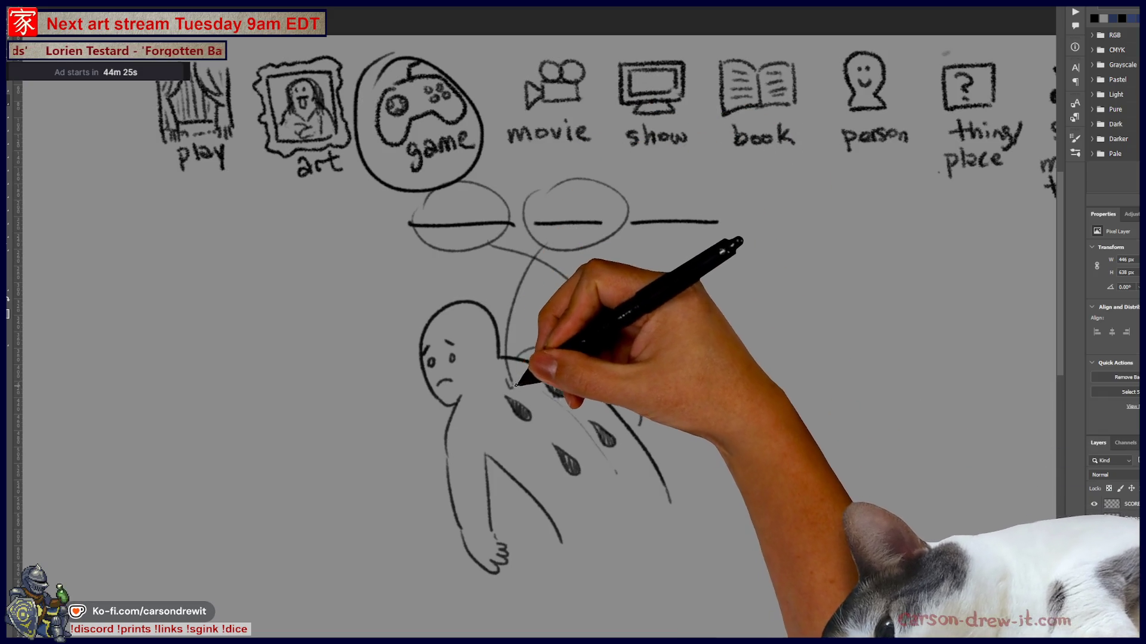
pyautogui.moveTo(566, 245); pyautogui.dragTo(559, 360)
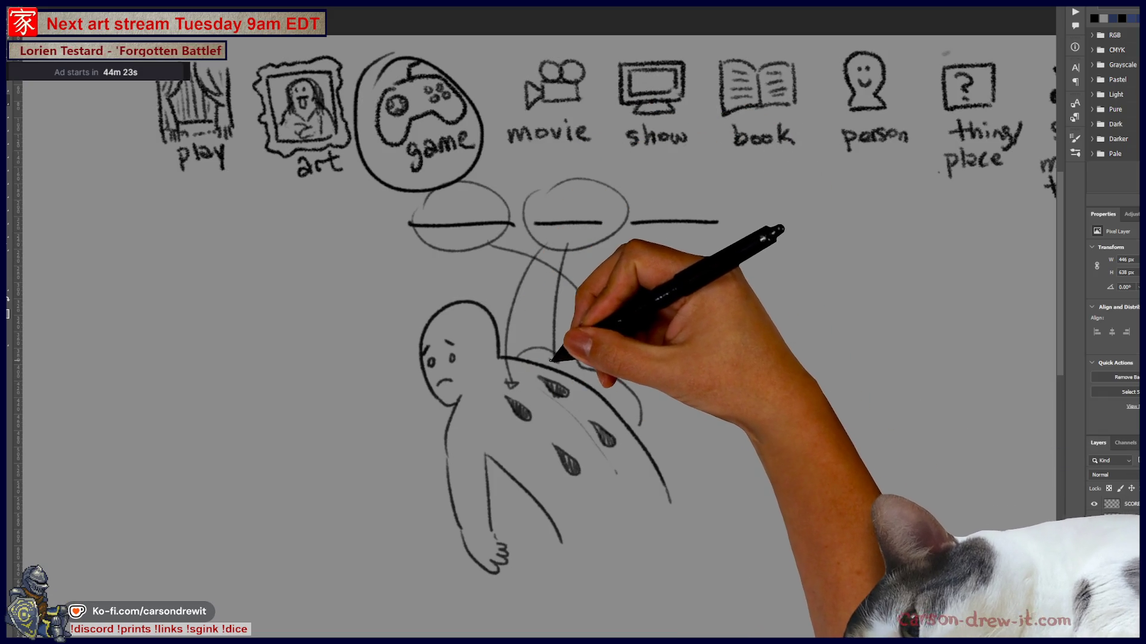
pyautogui.moveTo(582, 246); pyautogui.dragTo(605, 417)
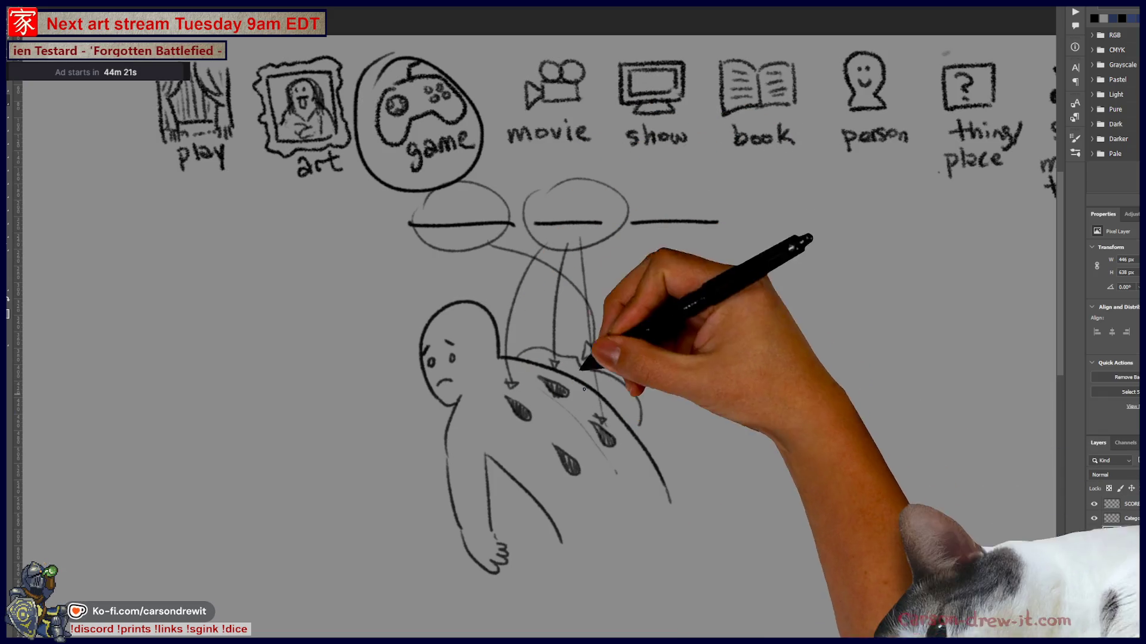
pyautogui.moveTo(576, 243); pyautogui.dragTo(574, 442)
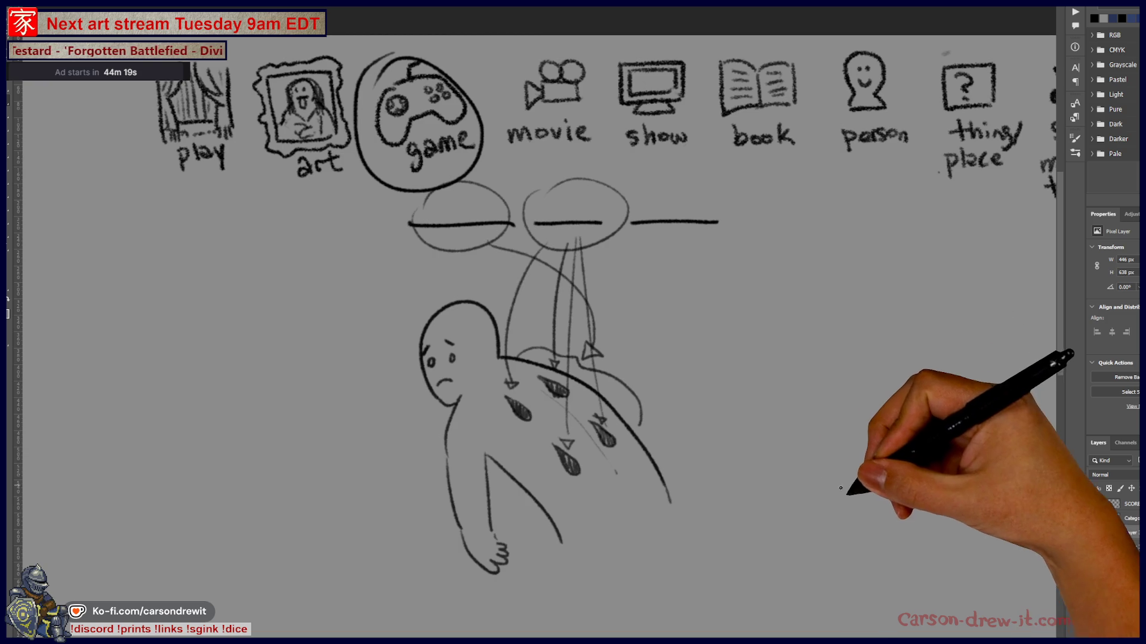
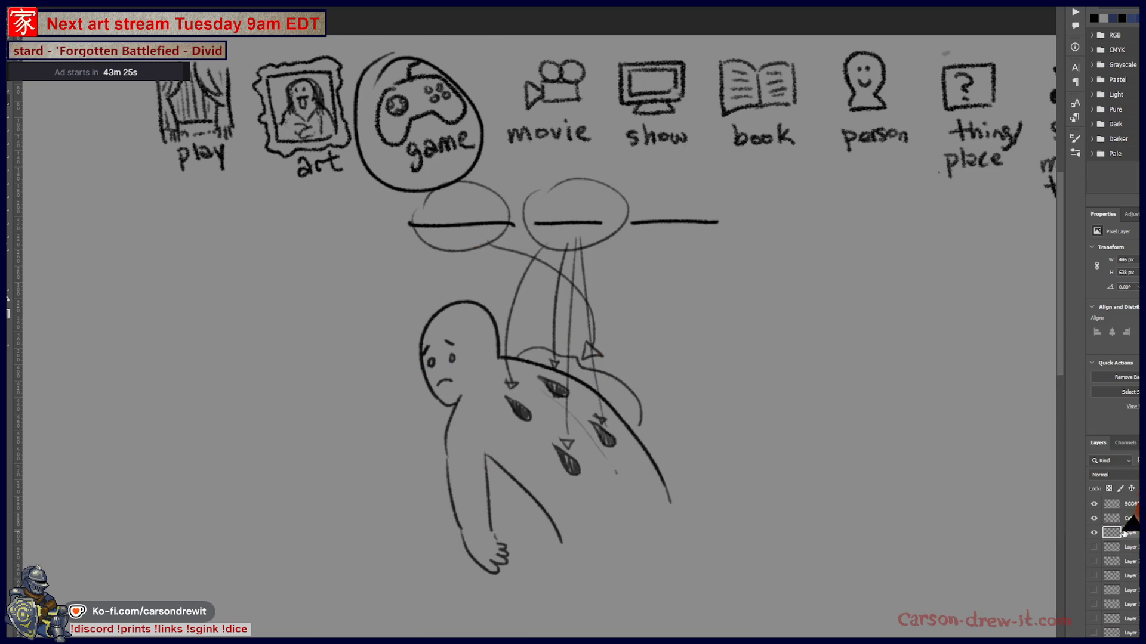
# Toggle the sketch layers' visibility to compare the figure, airplane, diagram and game-circle sketches
pyautogui.click(1093, 532)
pyautogui.scroll(-1, 1113, 567)
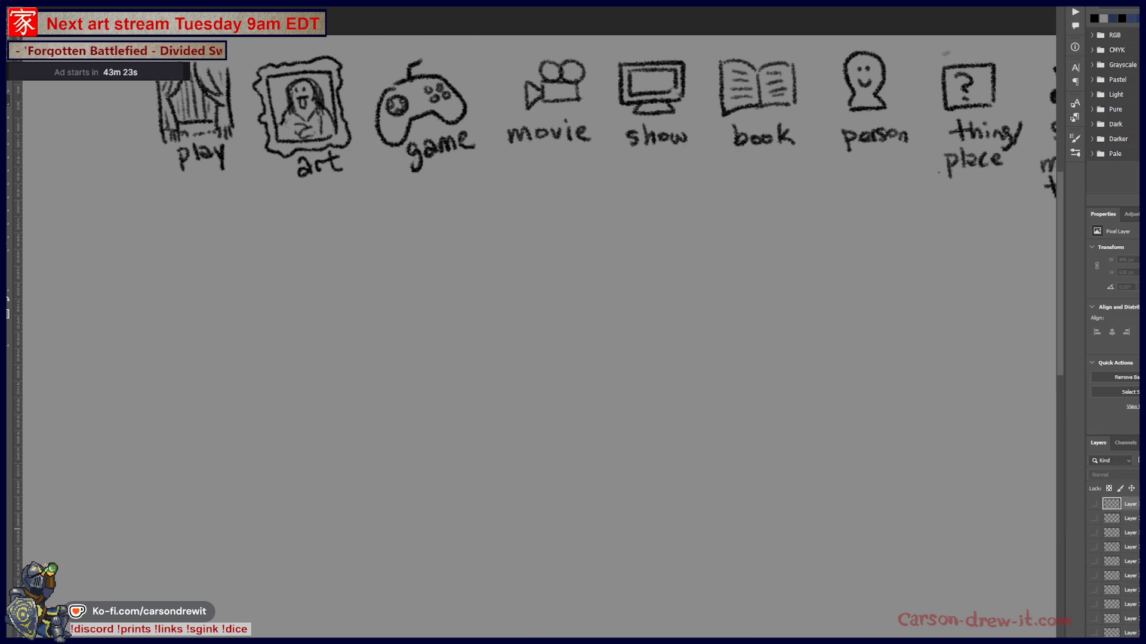
pyautogui.click(1095, 592)
pyautogui.click(1094, 592)
pyautogui.click(1094, 576)
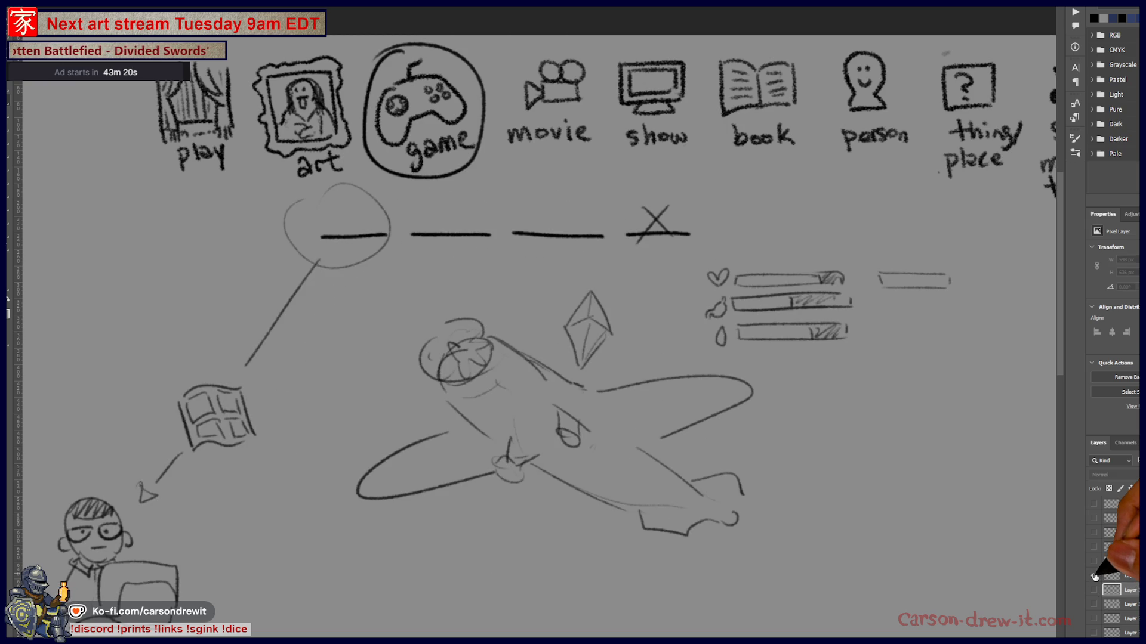
pyautogui.click(1095, 576)
pyautogui.click(1095, 562)
pyautogui.click(1095, 562)
pyautogui.click(1094, 539)
pyautogui.click(1094, 540)
pyautogui.click(1094, 540)
pyautogui.click(1094, 539)
pyautogui.click(1094, 519)
pyautogui.click(1094, 518)
pyautogui.click(1094, 504)
# Hide the airplane sketch layer and dismiss the hidden-layer brush warning
pyautogui.scroll(1, 1137, 533)
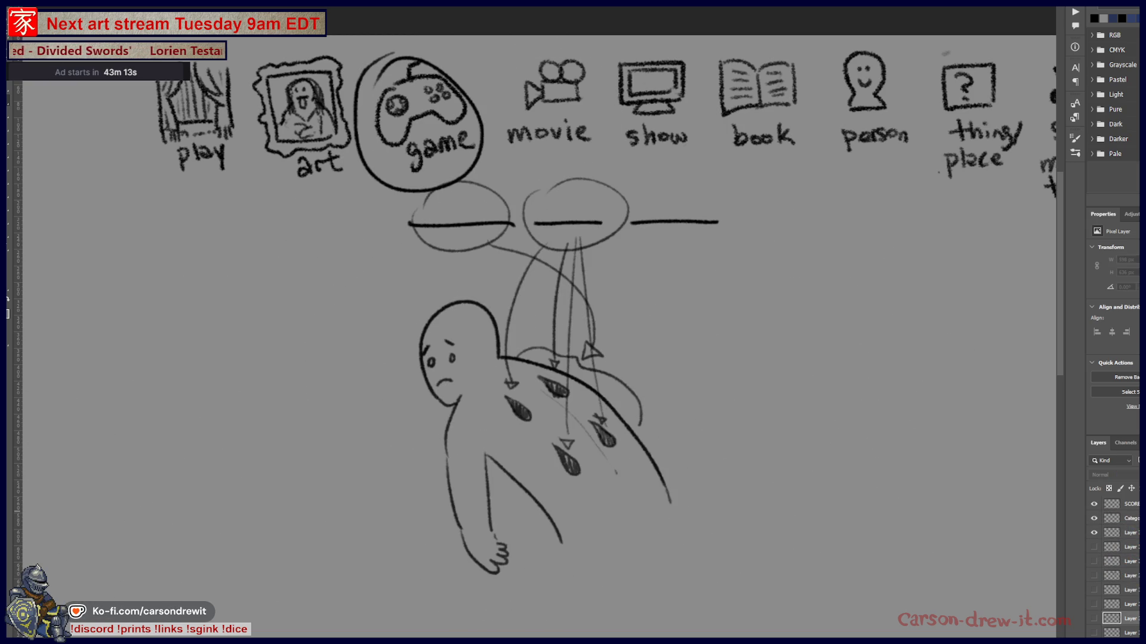
pyautogui.click(1094, 533)
pyautogui.click(1094, 605)
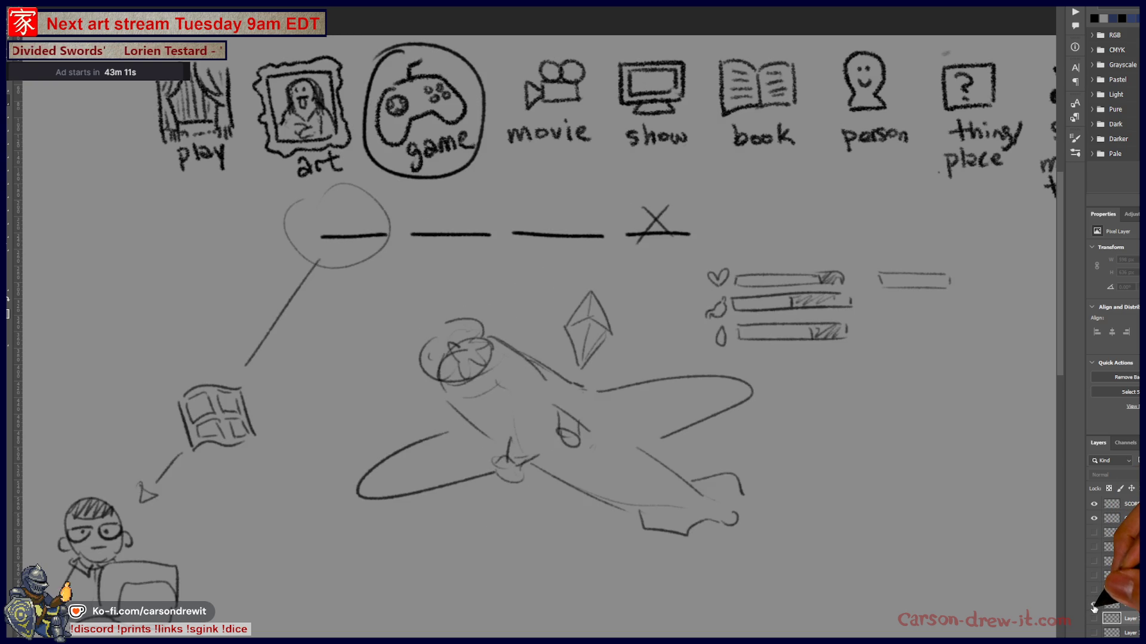
pyautogui.click(1094, 605)
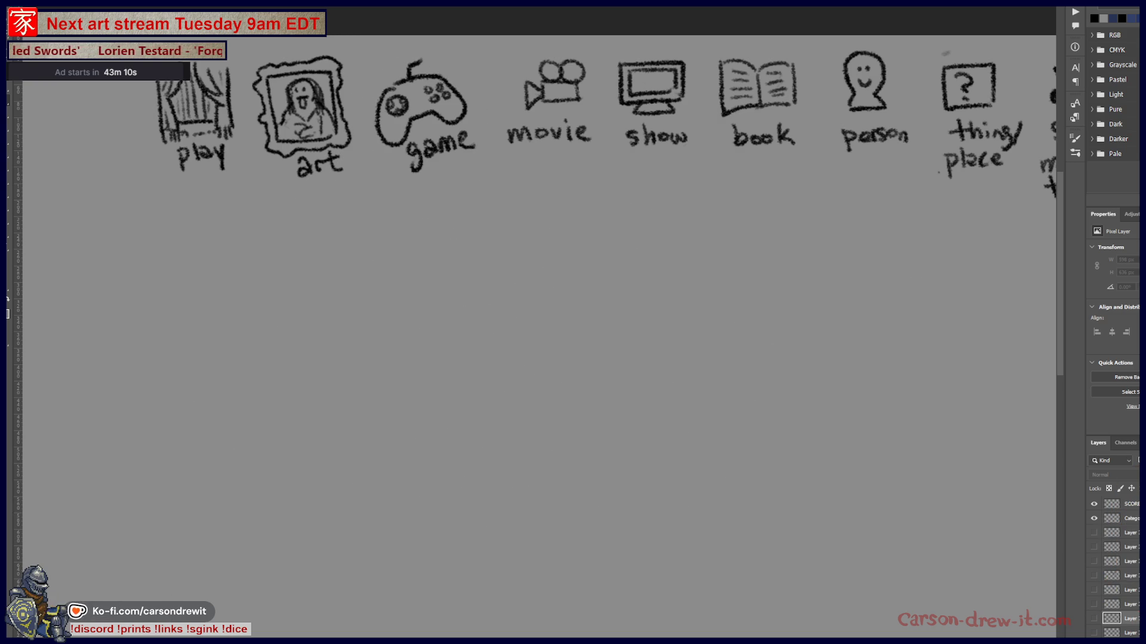
pyautogui.click(692, 293)
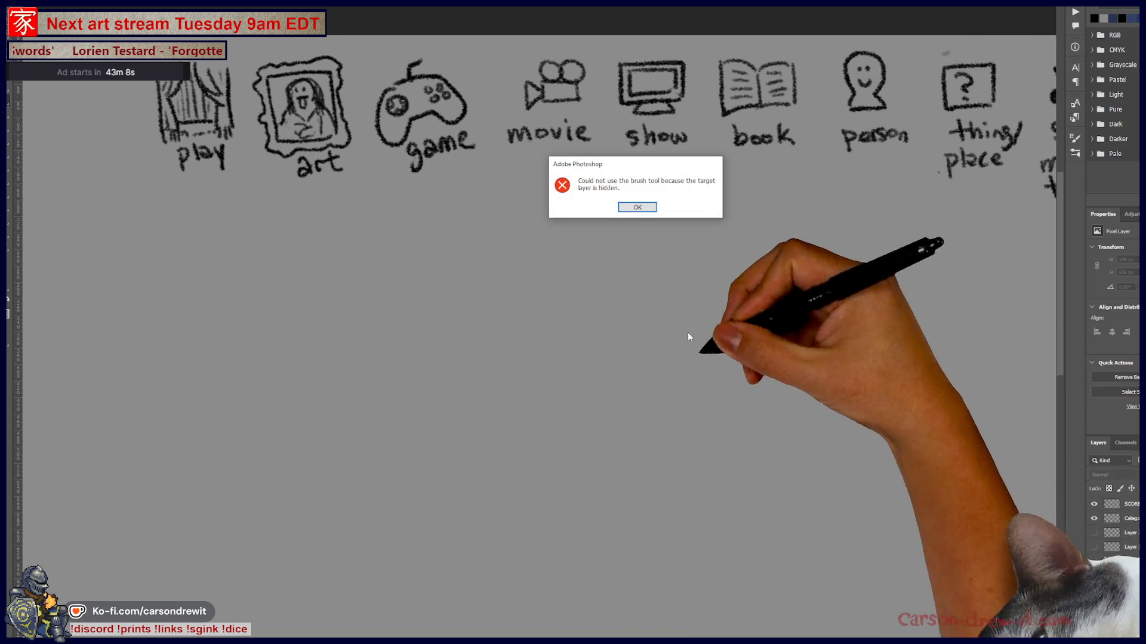
pyautogui.press('Return')
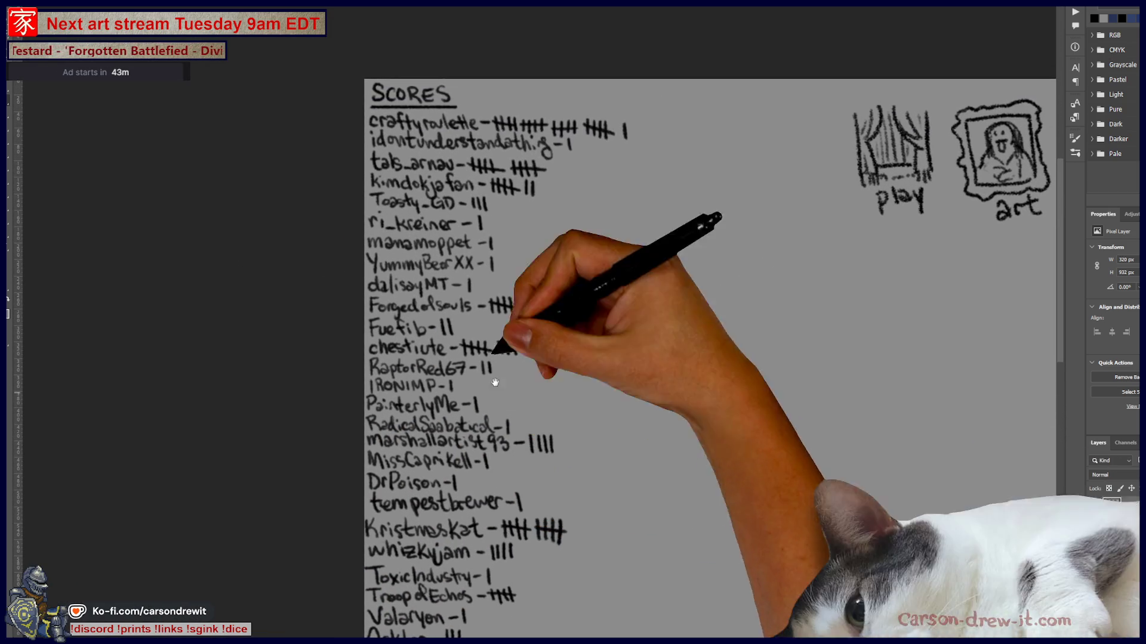
# Brush a tally beside the third player's score and handwrite a new player with '- 1' at the bottom
pyautogui.moveTo(556, 162); pyautogui.dragTo(557, 177)
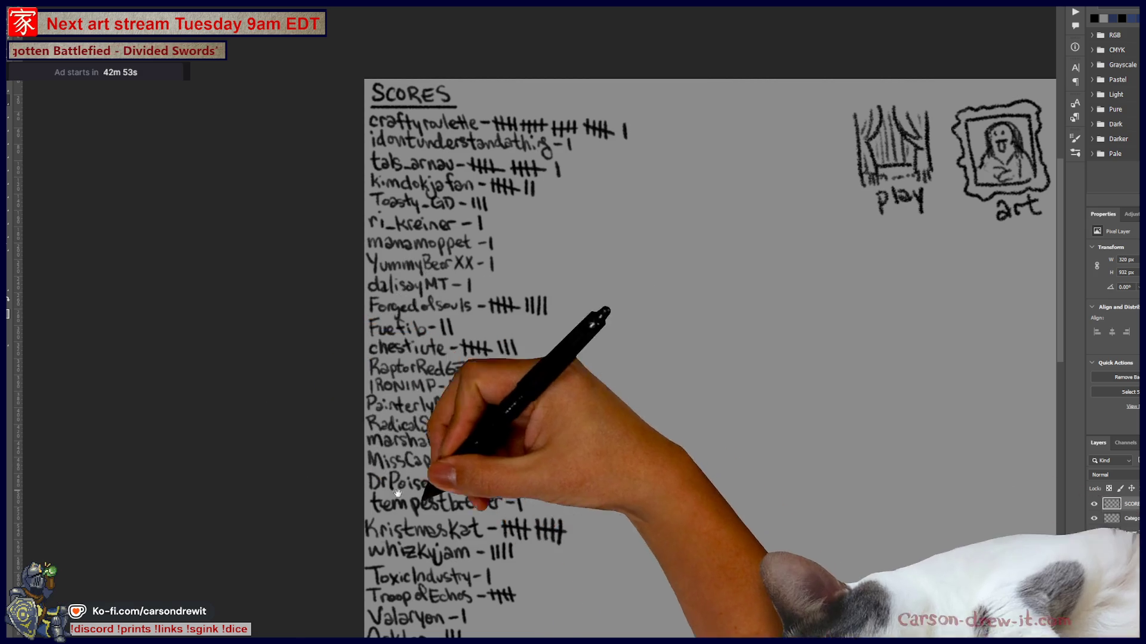
pyautogui.scroll(-5, 547, 278)
pyautogui.moveTo(547, 278)
pyautogui.mouseDown()
pyautogui.moveTo(545, 472)
pyautogui.moveTo(547, 268)
pyautogui.mouseUp()
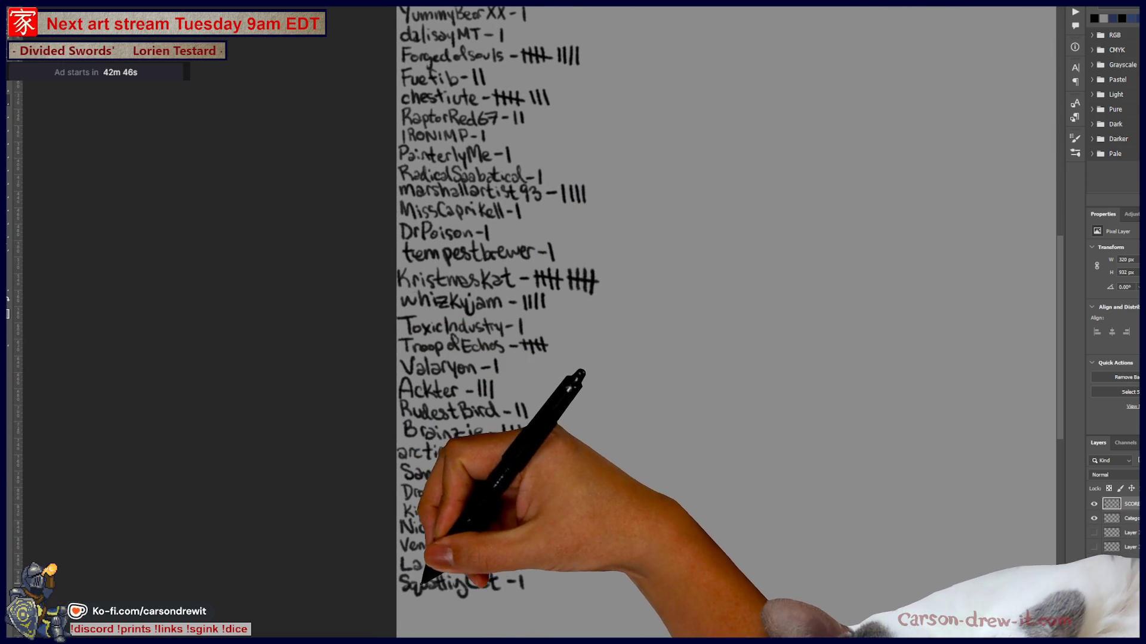
pyautogui.moveTo(405, 609)
pyautogui.mouseDown()
pyautogui.moveTo(440, 597)
pyautogui.moveTo(498, 605)
pyautogui.moveTo(519, 589)
pyautogui.moveTo(629, 604)
pyautogui.mouseUp()
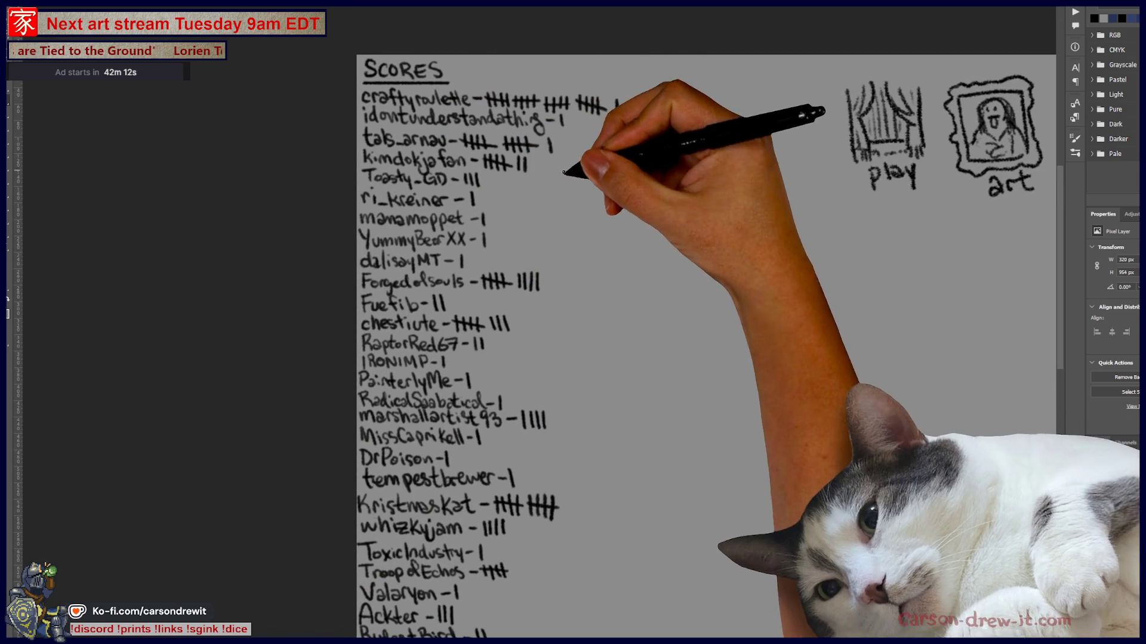
# Brush tallies on the top players' scores, a second and an eleventh tally lower down, and a new bottom entry
pyautogui.moveTo(558, 139); pyautogui.dragTo(560, 154)
pyautogui.moveTo(617, 99); pyautogui.dragTo(617, 115)
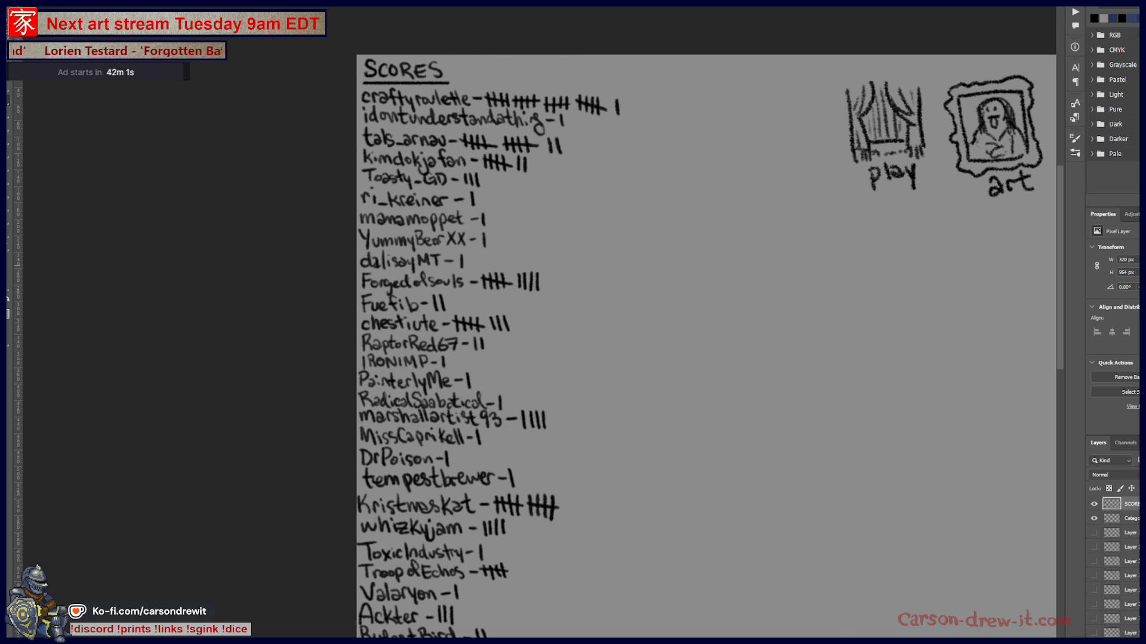
pyautogui.moveTo(568, 501); pyautogui.dragTo(563, 275)
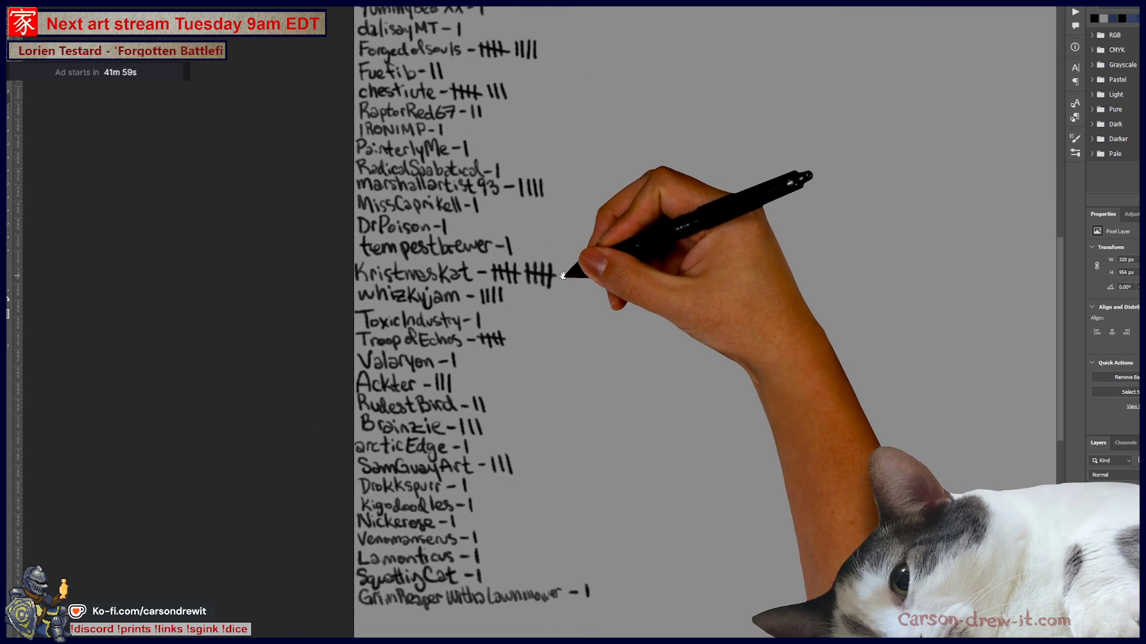
pyautogui.moveTo(525, 385); pyautogui.dragTo(533, 393)
pyautogui.moveTo(482, 504); pyautogui.dragTo(482, 518)
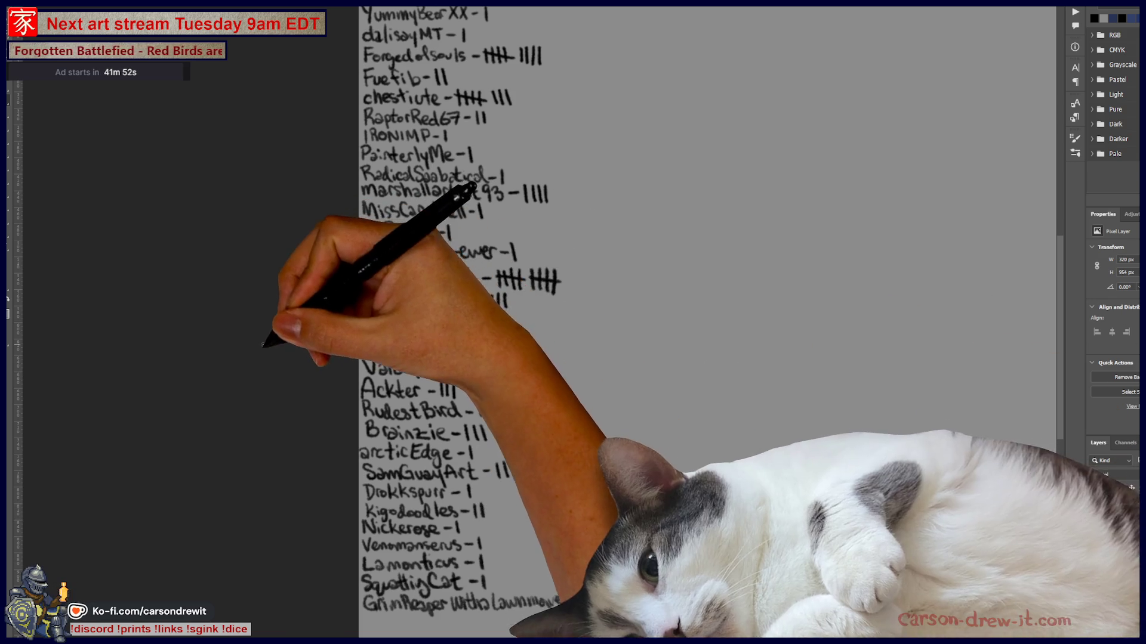
pyautogui.moveTo(571, 272); pyautogui.dragTo(571, 294)
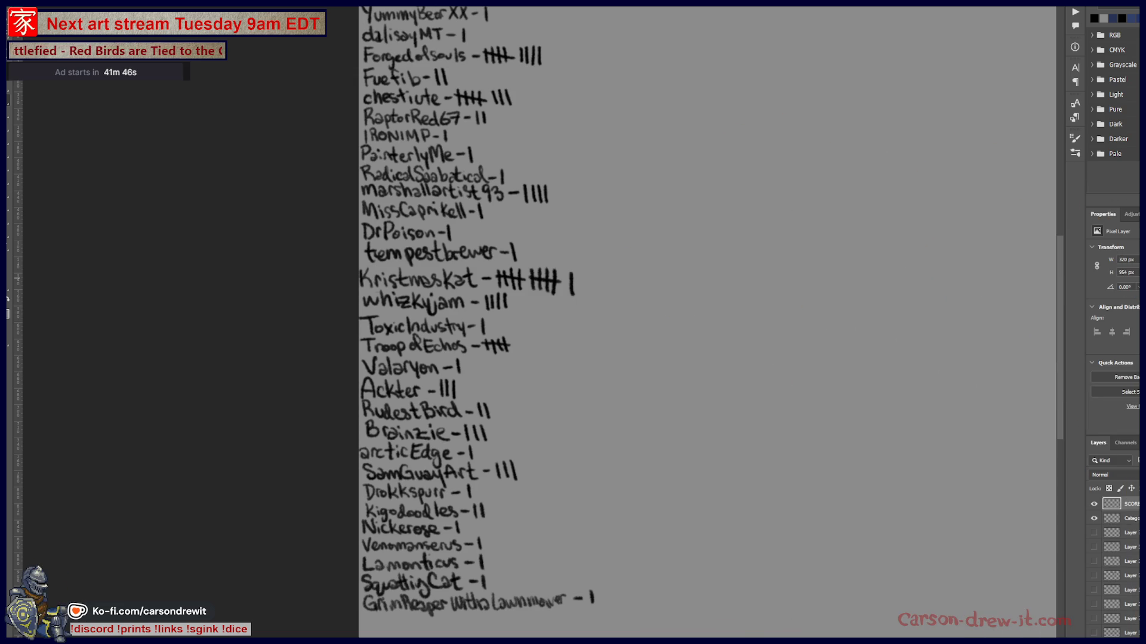
pyautogui.moveTo(367, 624)
pyautogui.mouseDown()
pyautogui.moveTo(411, 617)
pyautogui.moveTo(476, 633)
pyautogui.mouseUp()
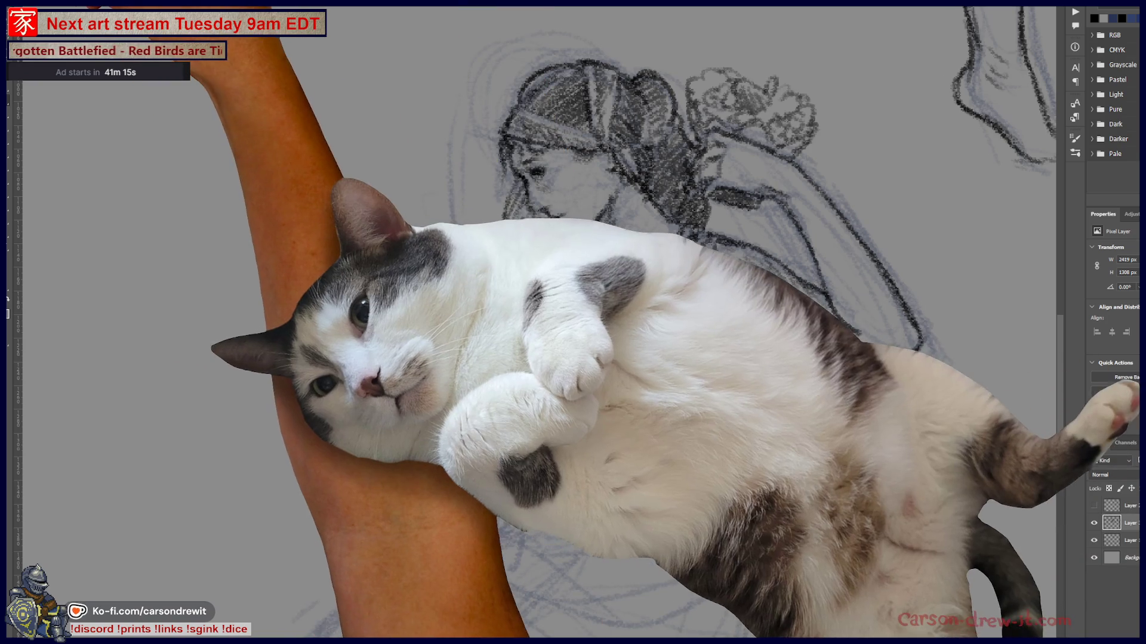
# Choose the Noisy Refinement Lines brush preset and close the preset picker
pyautogui.click(30, 57)
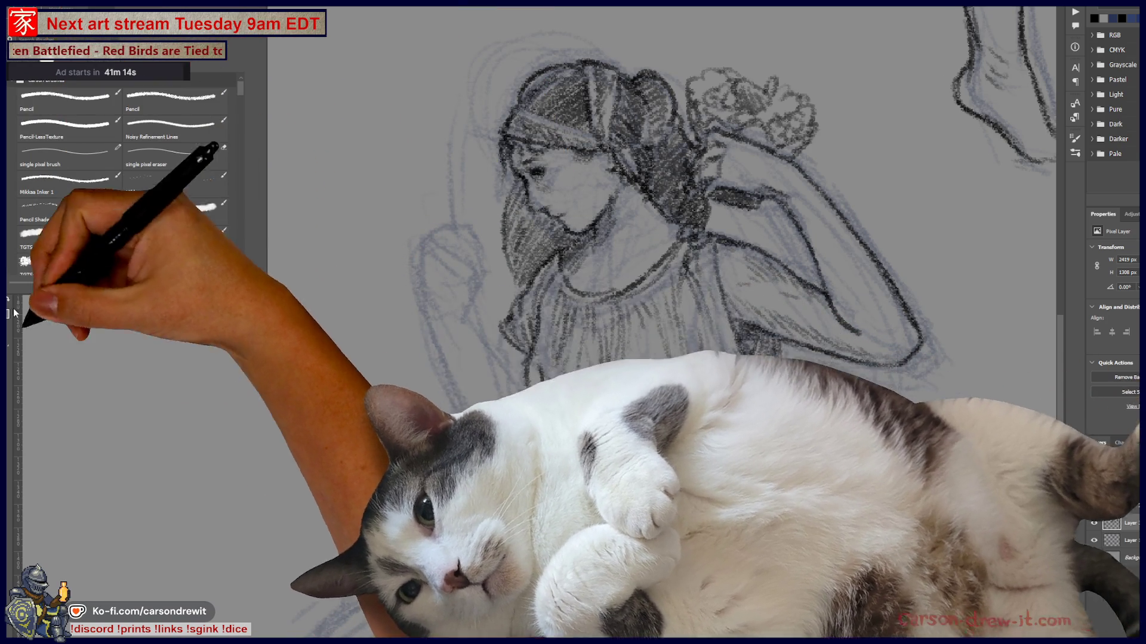
pyautogui.press('Return')
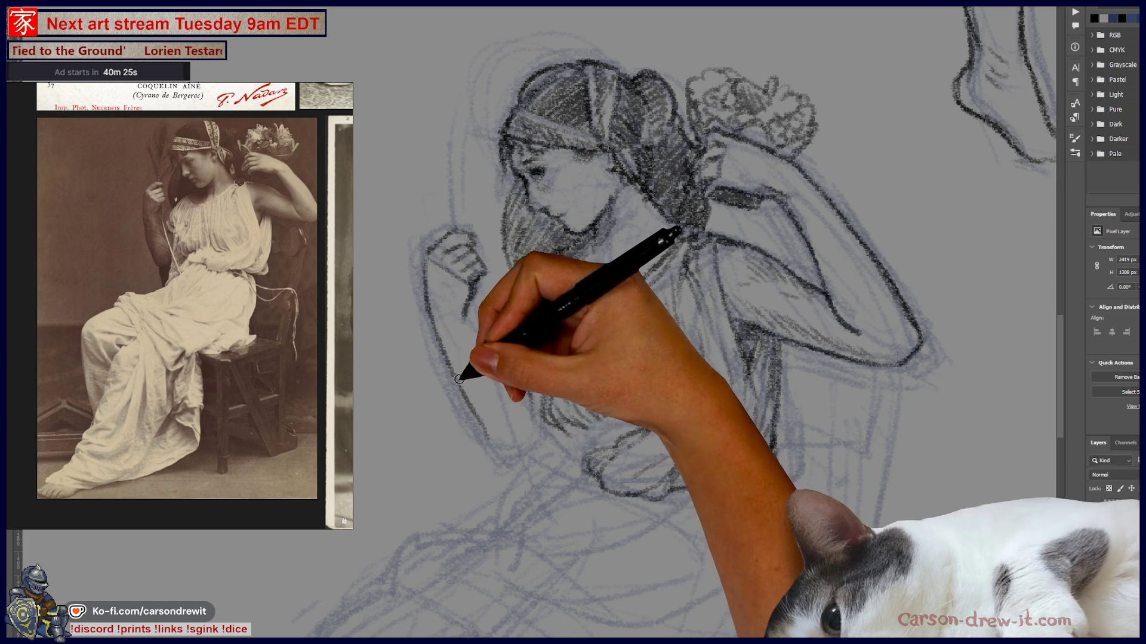
# Darken the forearm's lower outline and the left edge of the face with pencil strokes
pyautogui.press('ctrl')
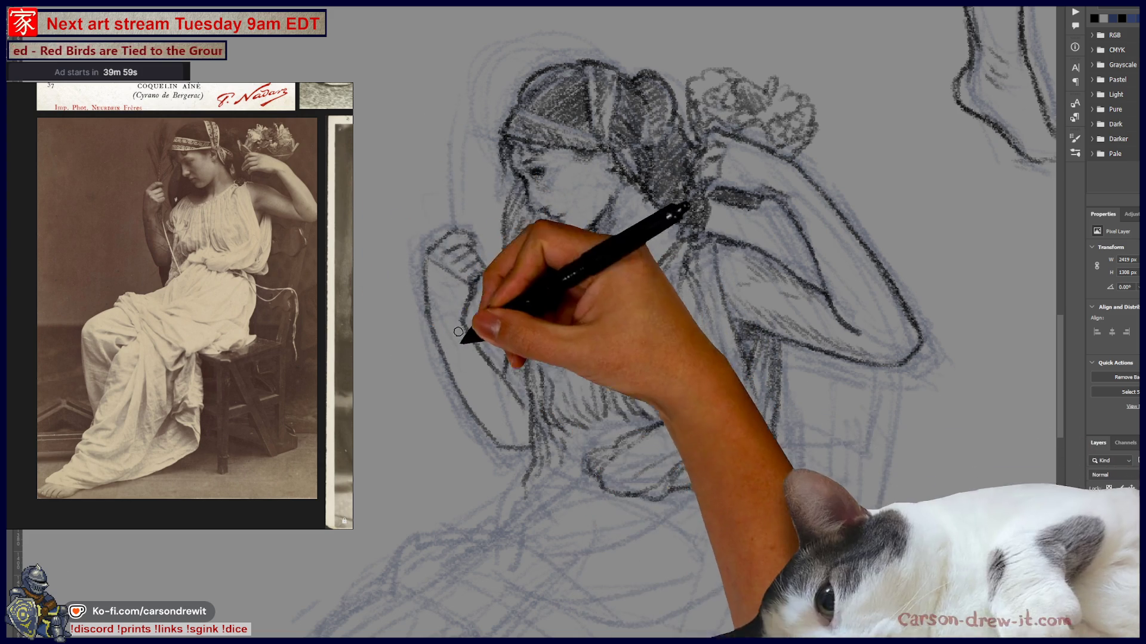
pyautogui.moveTo(459, 387)
pyautogui.mouseDown()
pyautogui.moveTo(498, 439)
pyautogui.moveTo(518, 445)
pyautogui.mouseUp()
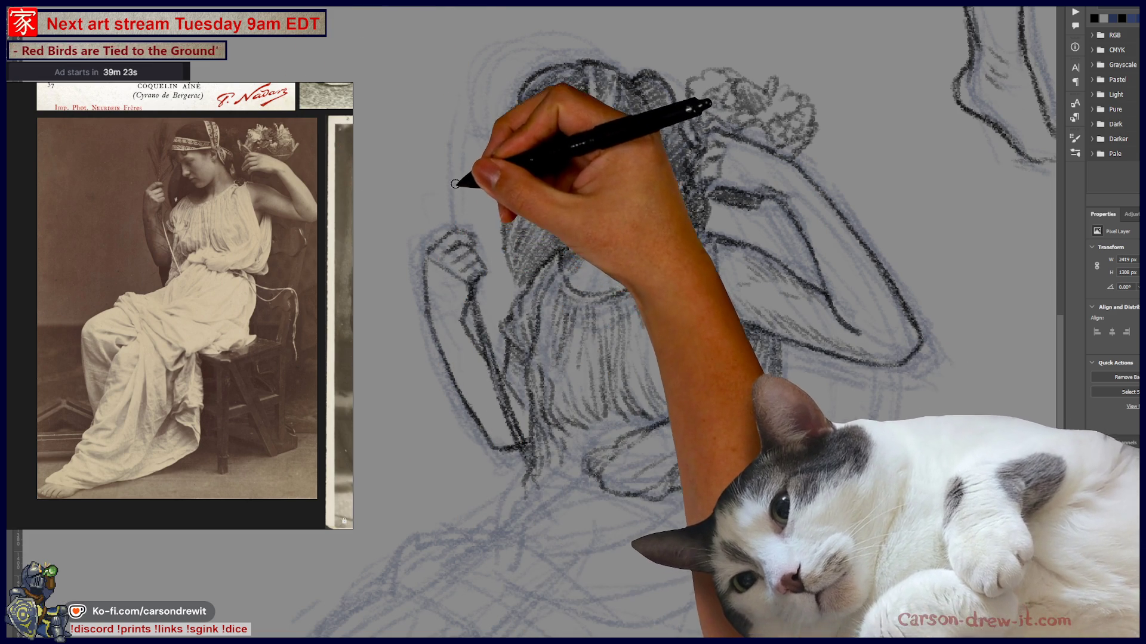
pyautogui.moveTo(458, 204)
pyautogui.mouseDown()
pyautogui.moveTo(465, 225)
pyautogui.moveTo(468, 131)
pyautogui.moveTo(475, 204)
pyautogui.moveTo(455, 197)
pyautogui.mouseUp()
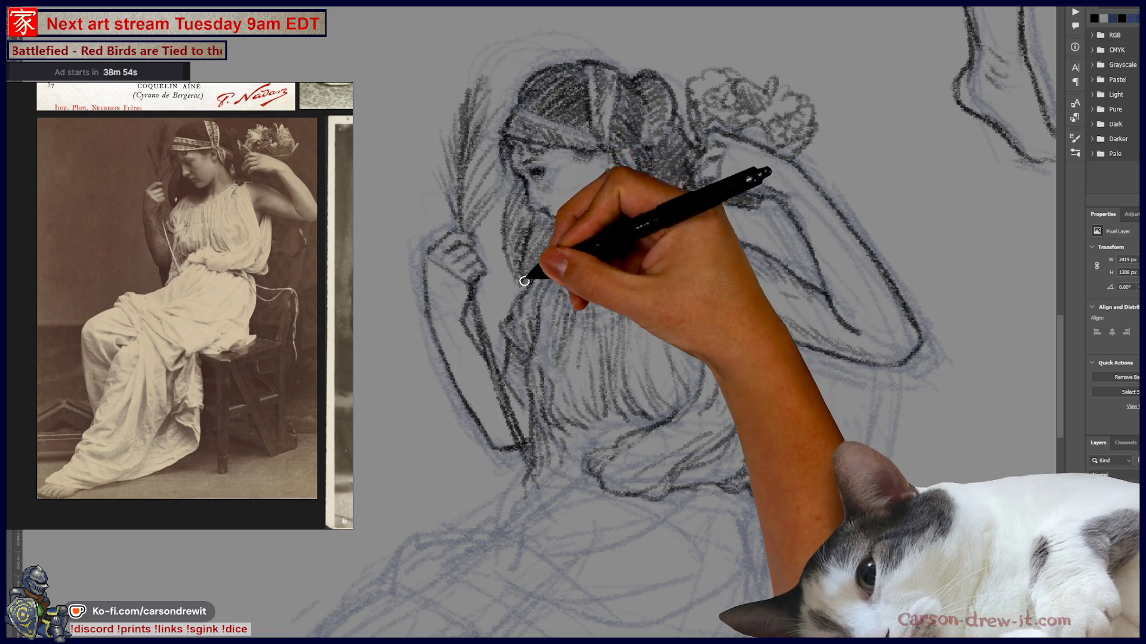
pyautogui.moveTo(607, 435); pyautogui.dragTo(519, 200)
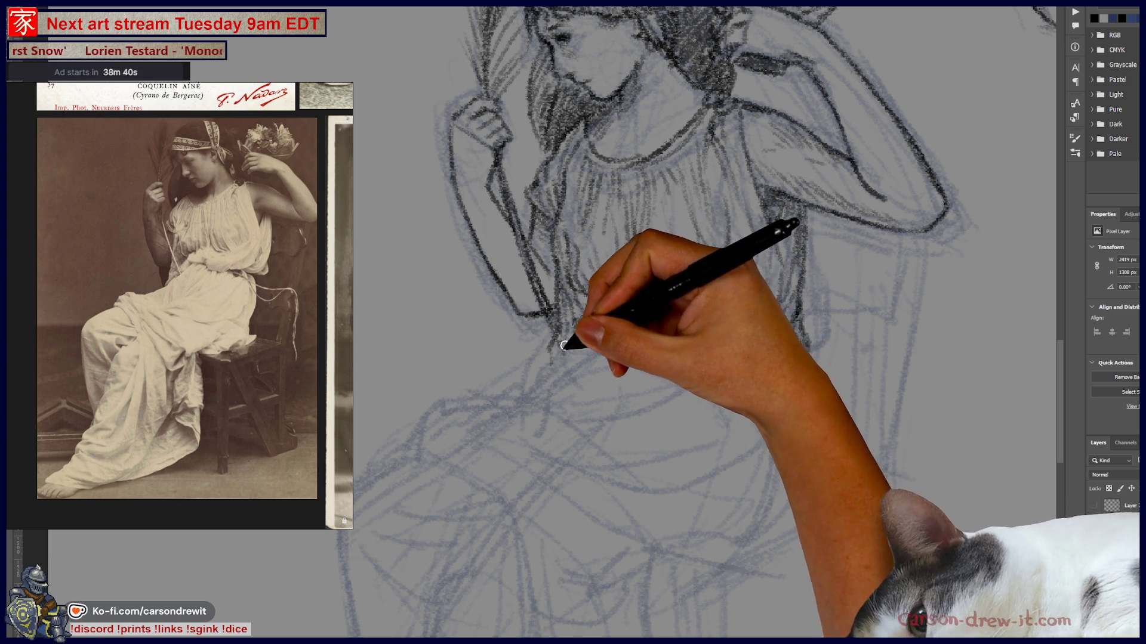
# Draw darker pencil lines on the bodice, the folds below the waist and across the lap
pyautogui.moveTo(594, 327); pyautogui.dragTo(524, 402)
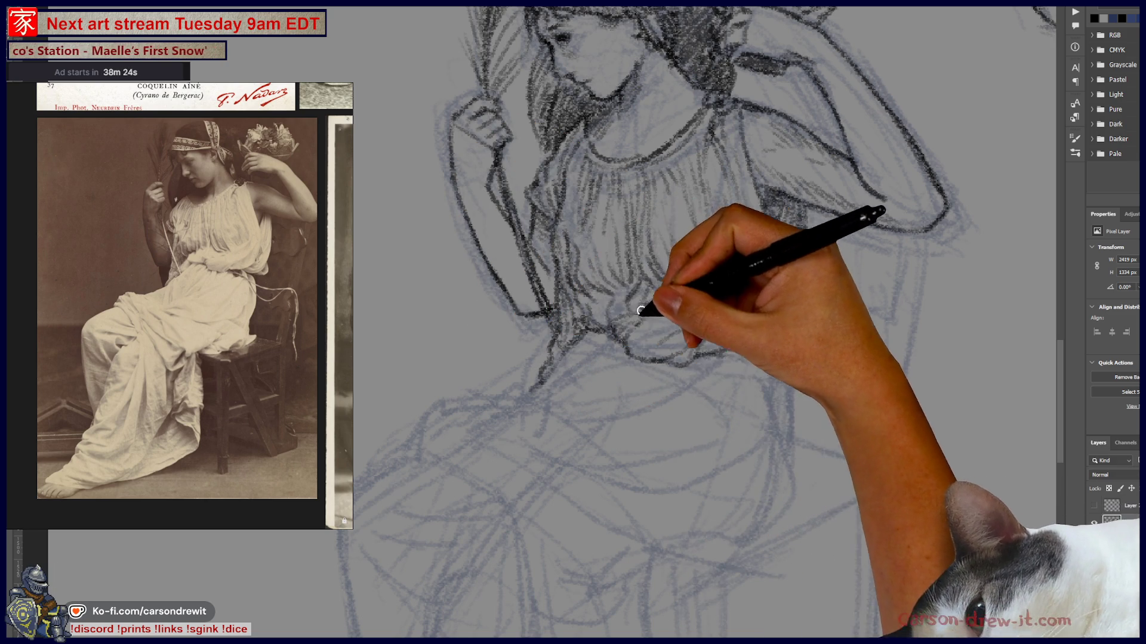
pyautogui.moveTo(537, 392)
pyautogui.mouseDown()
pyautogui.moveTo(543, 380)
pyautogui.moveTo(550, 435)
pyautogui.mouseUp()
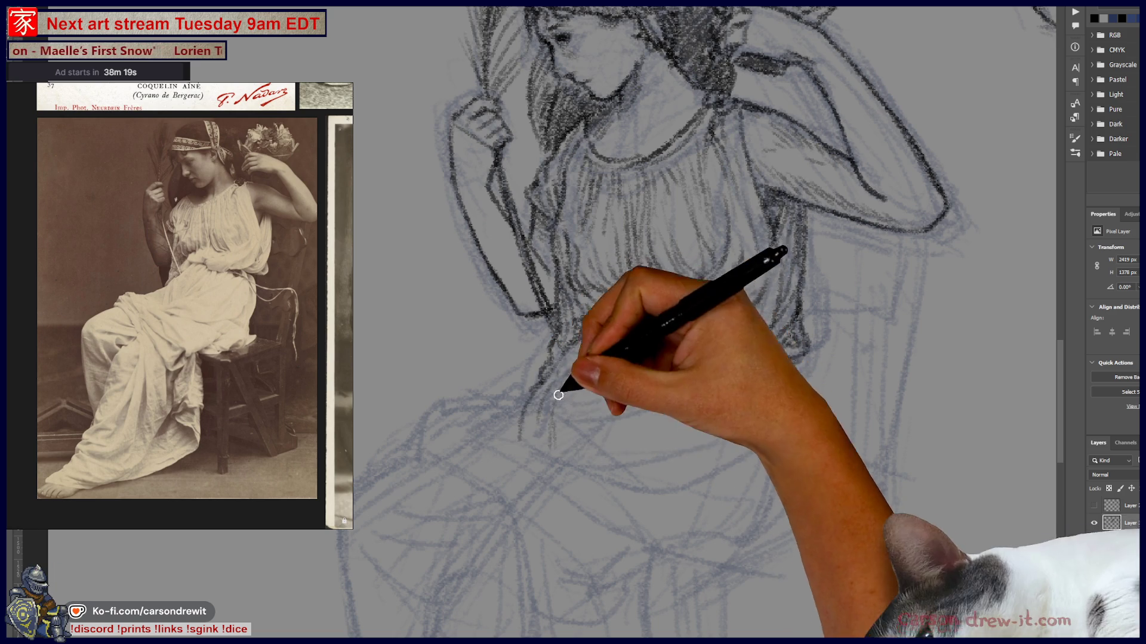
pyautogui.moveTo(597, 345); pyautogui.dragTo(586, 363)
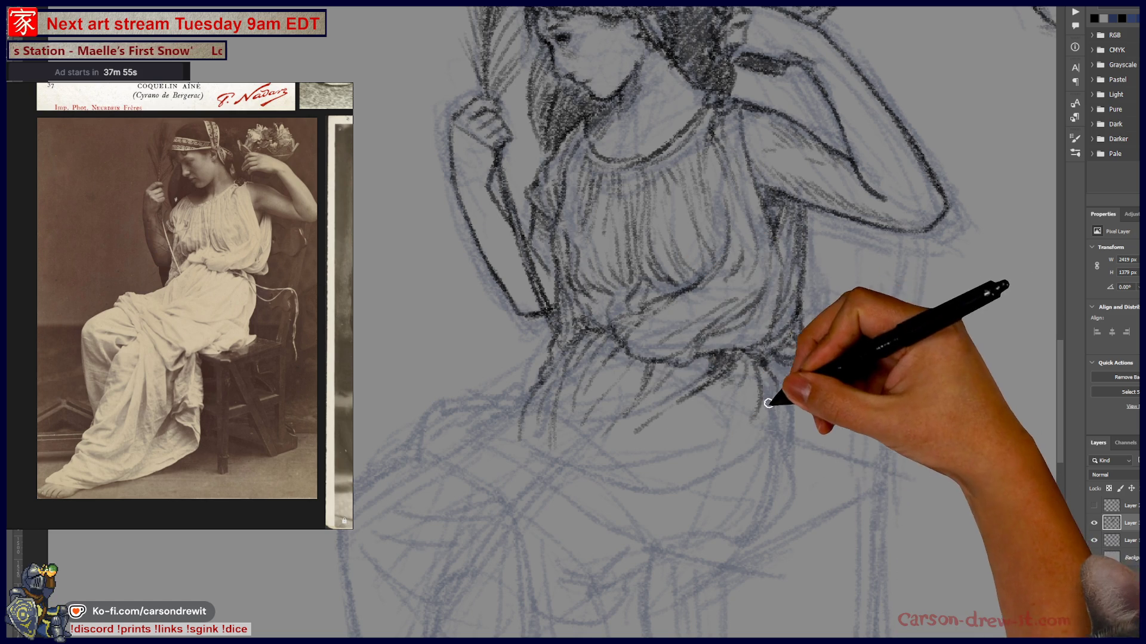
pyautogui.moveTo(773, 486)
pyautogui.mouseDown()
pyautogui.moveTo(767, 499)
pyautogui.moveTo(779, 431)
pyautogui.mouseUp()
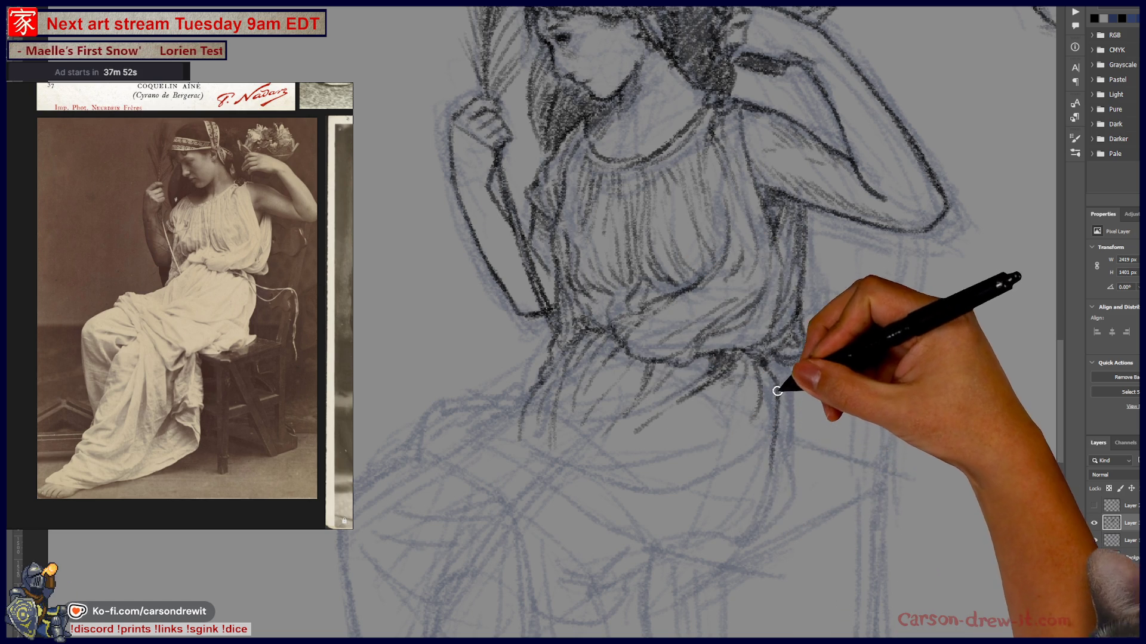
pyautogui.moveTo(785, 414); pyautogui.dragTo(756, 490)
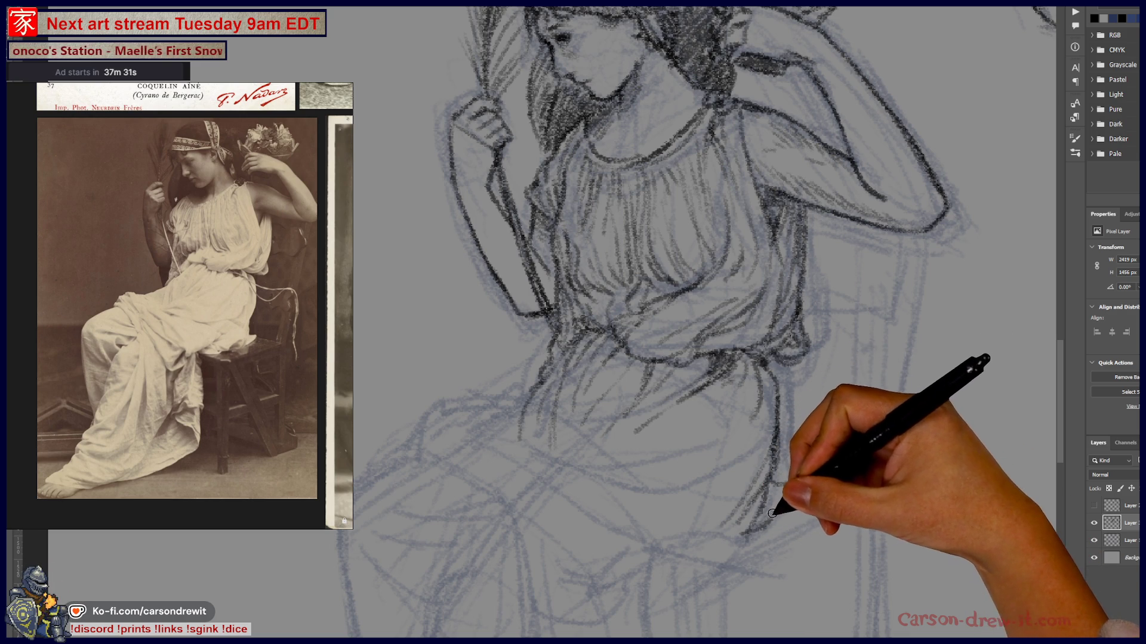
pyautogui.moveTo(822, 443)
pyautogui.mouseDown()
pyautogui.moveTo(859, 537)
pyautogui.moveTo(888, 491)
pyautogui.mouseUp()
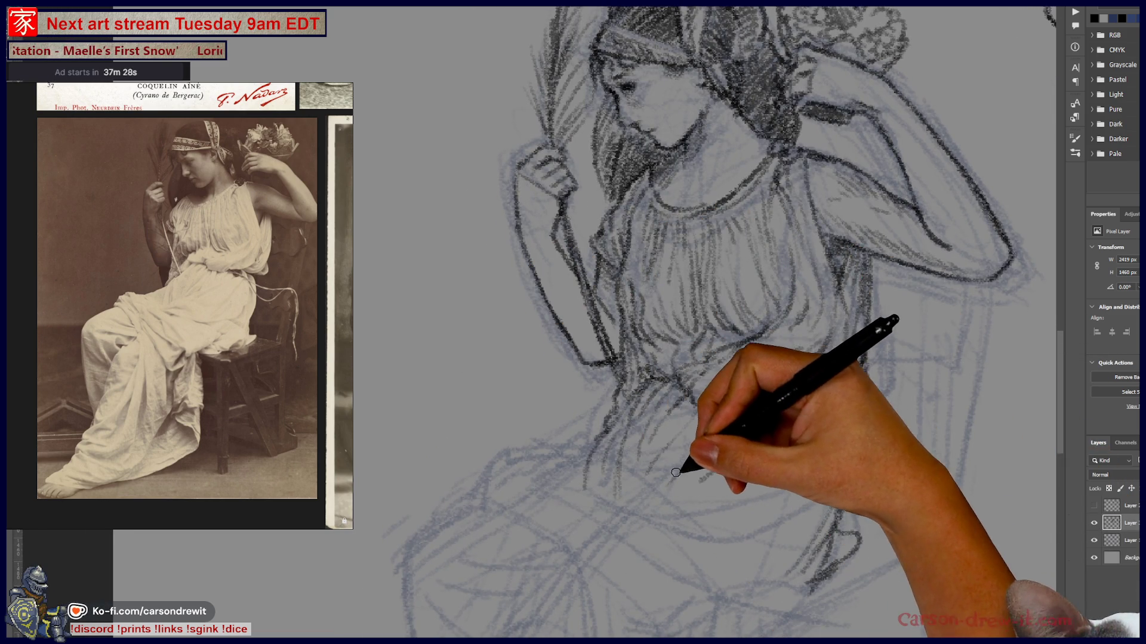
pyautogui.moveTo(589, 499); pyautogui.dragTo(707, 469)
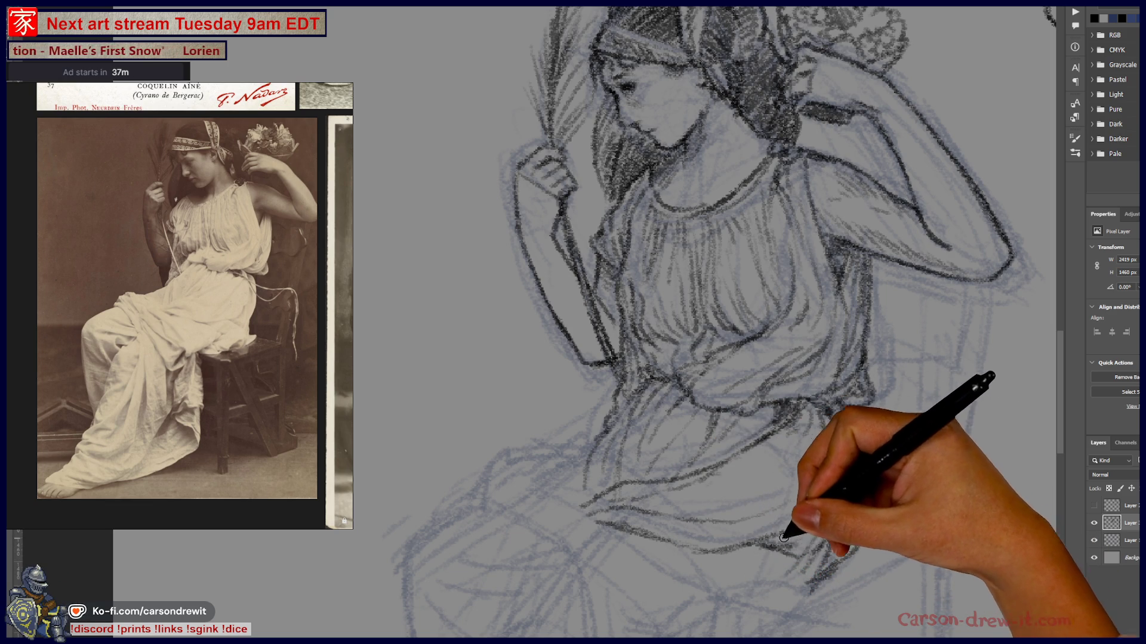
# Darken a short line in the lower drapery and a lap fold, repositioning around the figure
pyautogui.moveTo(739, 577); pyautogui.dragTo(813, 593)
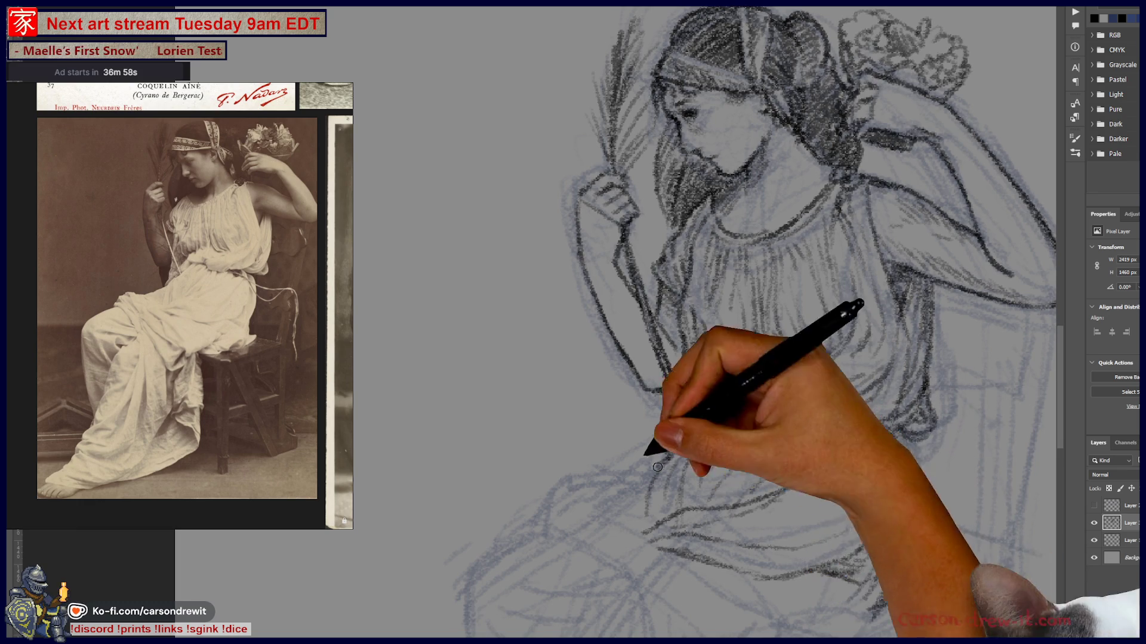
pyautogui.moveTo(696, 550); pyautogui.dragTo(717, 474)
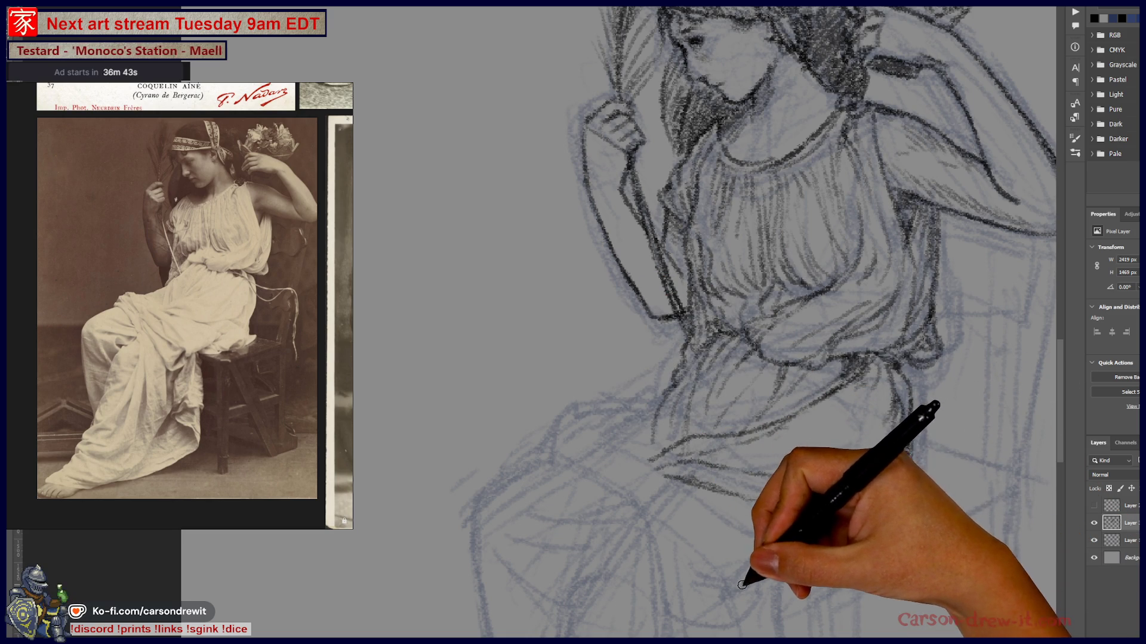
pyautogui.moveTo(742, 600); pyautogui.dragTo(724, 606)
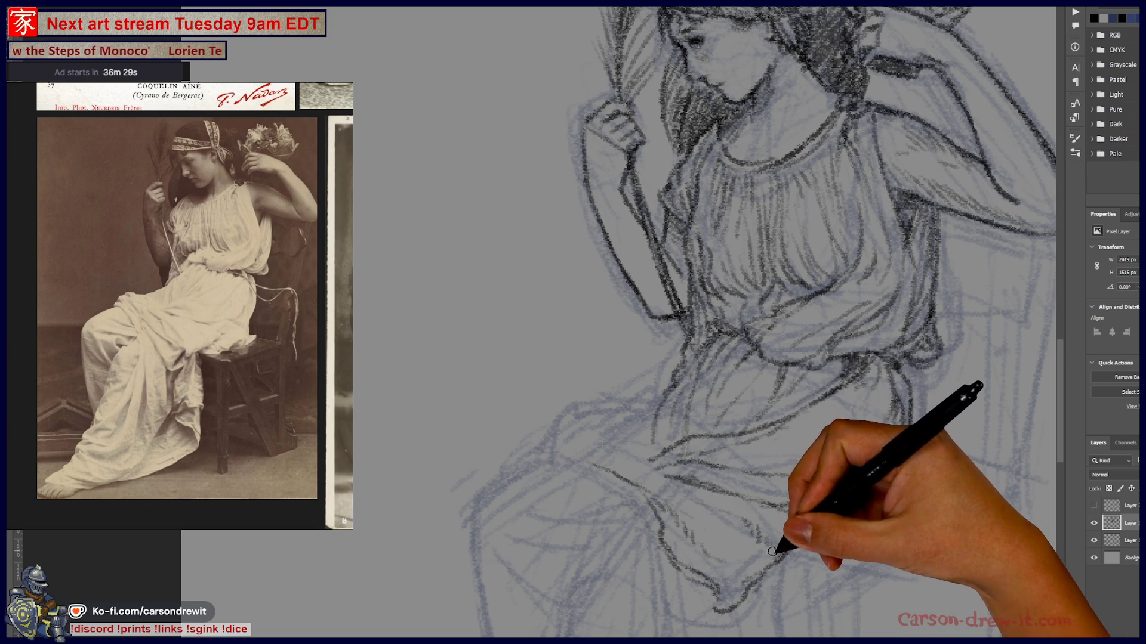
pyautogui.moveTo(824, 557)
pyautogui.mouseDown()
pyautogui.moveTo(833, 545)
pyautogui.moveTo(762, 447)
pyautogui.moveTo(612, 292)
pyautogui.mouseUp()
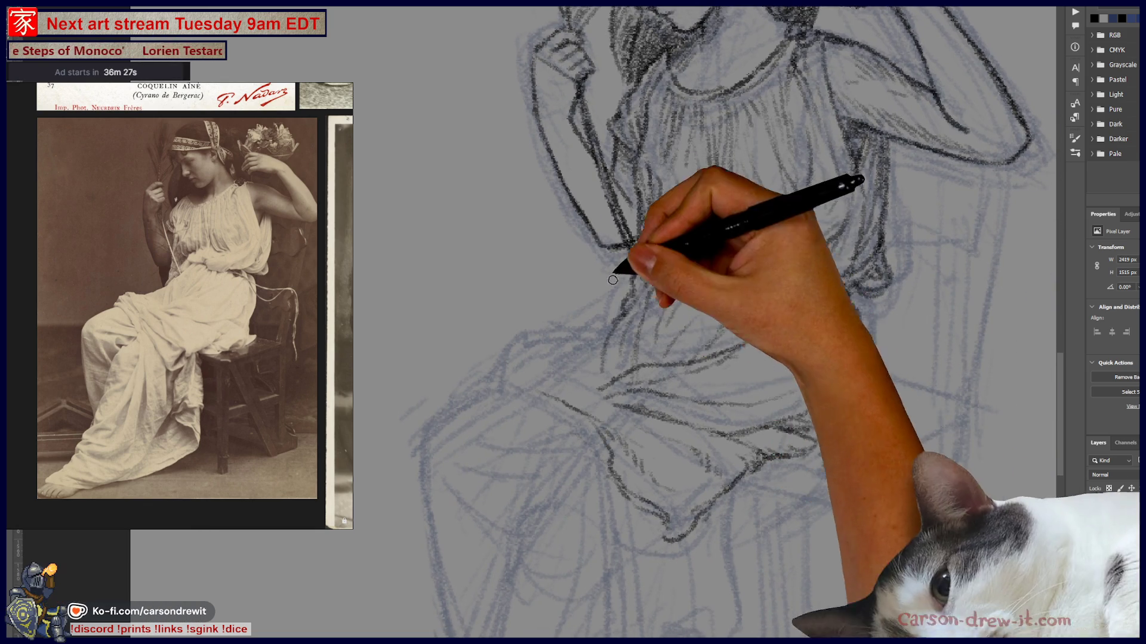
pyautogui.moveTo(766, 418)
pyautogui.mouseDown()
pyautogui.moveTo(742, 540)
pyautogui.moveTo(857, 430)
pyautogui.mouseUp()
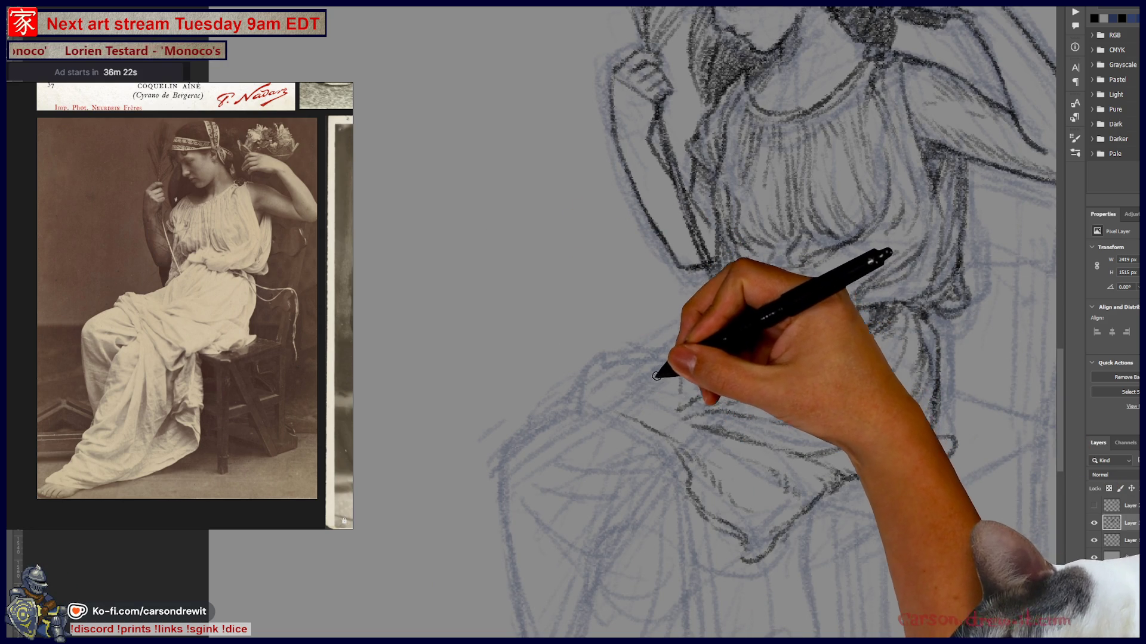
pyautogui.moveTo(636, 381); pyautogui.dragTo(664, 370)
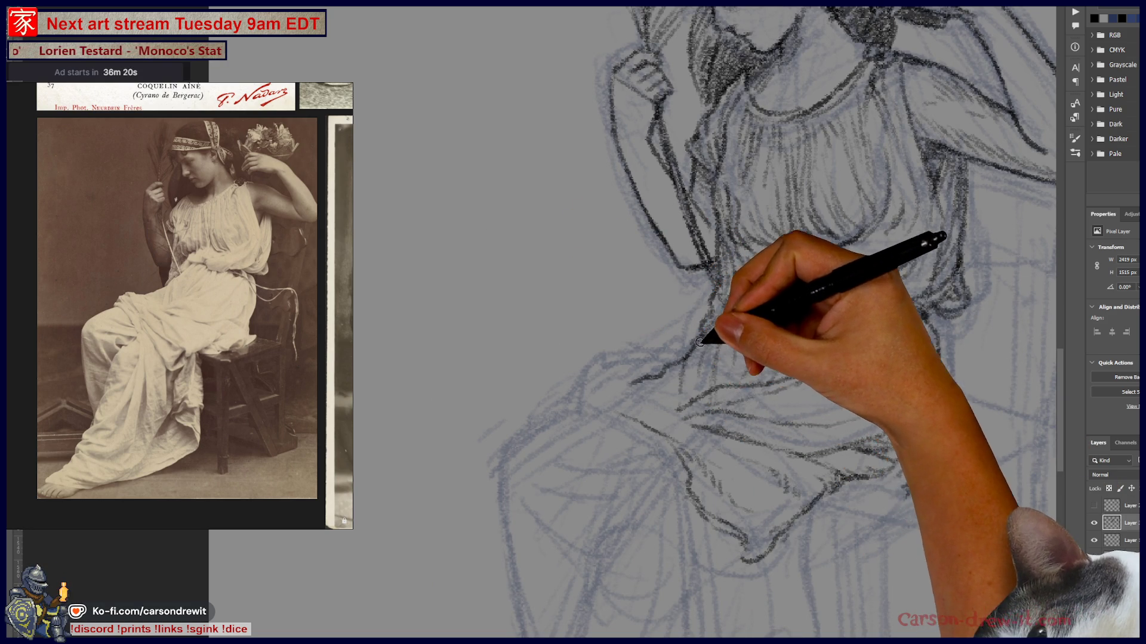
pyautogui.moveTo(715, 424)
pyautogui.mouseDown()
pyautogui.moveTo(767, 575)
pyautogui.moveTo(839, 473)
pyautogui.moveTo(764, 483)
pyautogui.mouseUp()
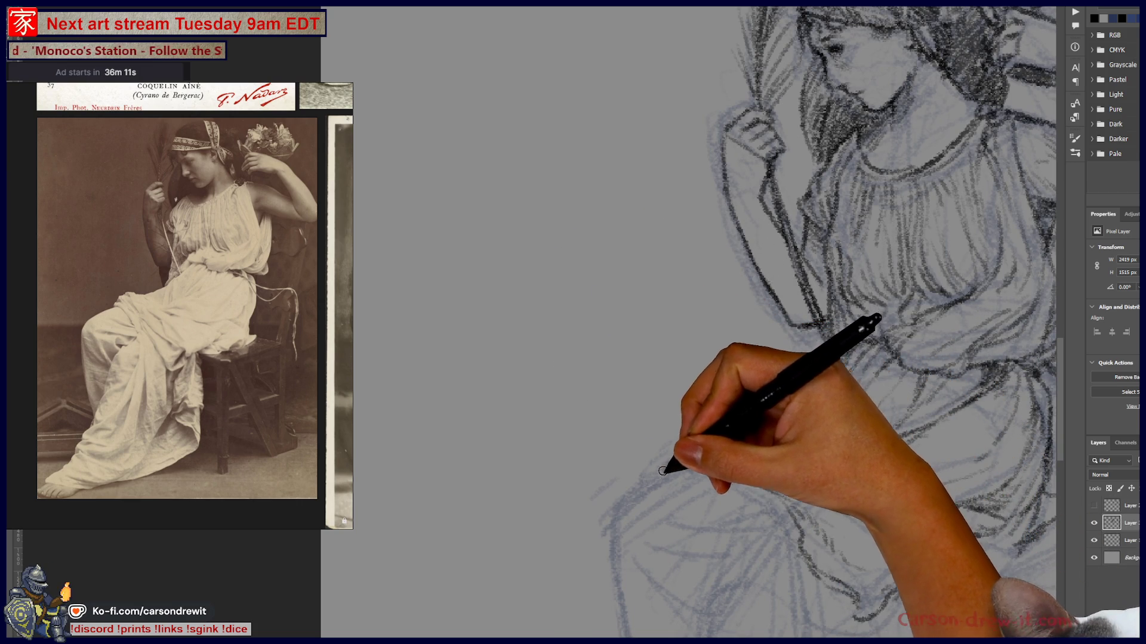
pyautogui.moveTo(780, 478)
pyautogui.mouseDown()
pyautogui.moveTo(670, 325)
pyautogui.moveTo(629, 320)
pyautogui.moveTo(661, 380)
pyautogui.moveTo(550, 455)
pyautogui.moveTo(525, 374)
pyautogui.mouseUp()
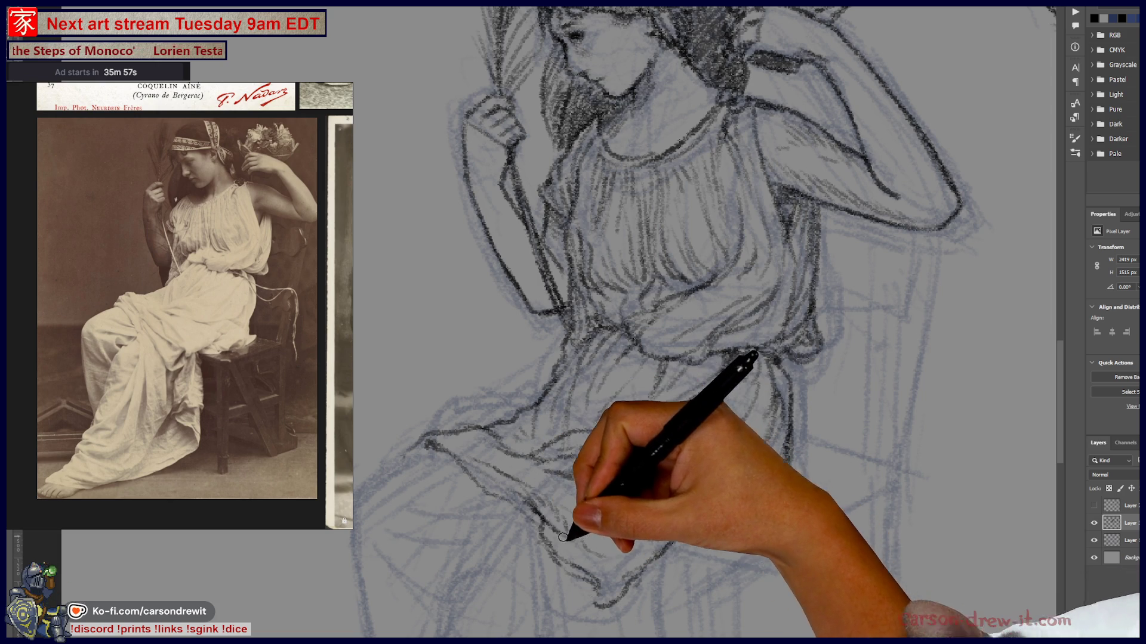
pyautogui.moveTo(716, 512)
pyautogui.mouseDown()
pyautogui.moveTo(768, 525)
pyautogui.moveTo(779, 485)
pyautogui.mouseUp()
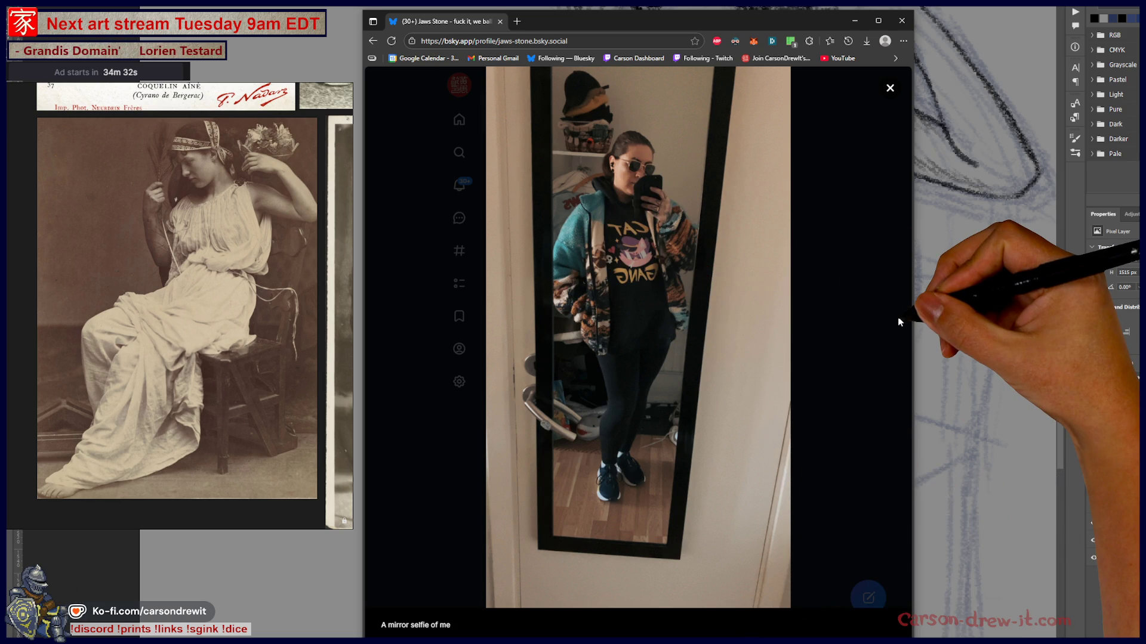
# Switch from the Bluesky browser window back to the Photoshop drawing
pyautogui.hotkey('alt', 'Tab')
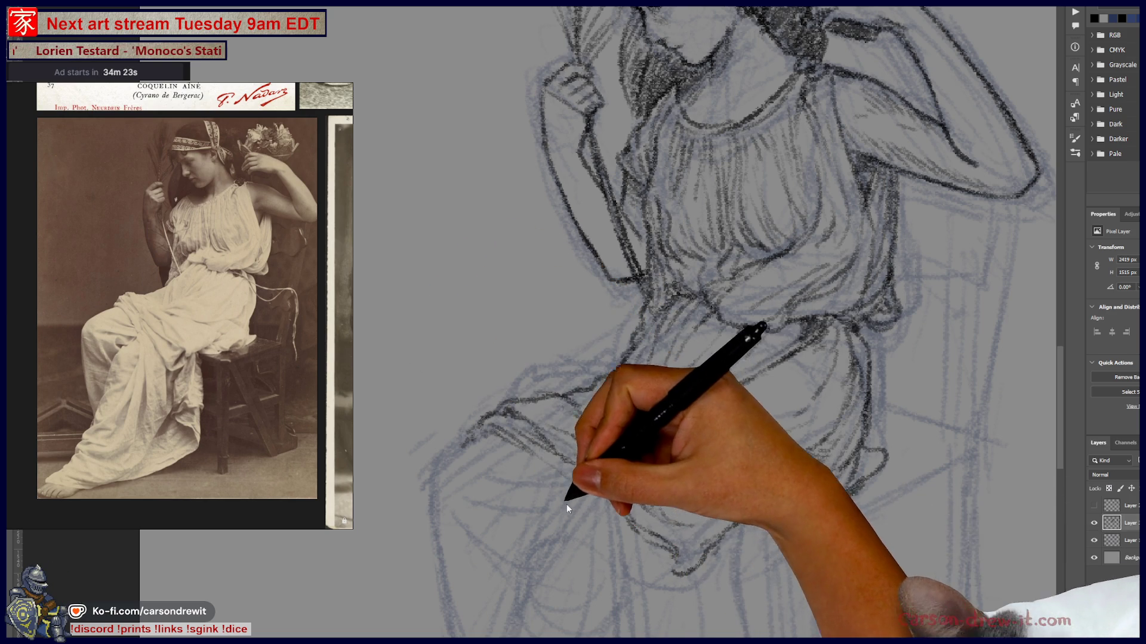
# Hatch dark fold strokes across the lap drapery, panning toward the knee
pyautogui.moveTo(555, 460)
pyautogui.mouseDown()
pyautogui.moveTo(589, 468)
pyautogui.moveTo(639, 532)
pyautogui.moveTo(583, 473)
pyautogui.moveTo(634, 553)
pyautogui.moveTo(668, 566)
pyautogui.moveTo(676, 556)
pyautogui.moveTo(658, 601)
pyautogui.moveTo(557, 481)
pyautogui.moveTo(623, 530)
pyautogui.moveTo(604, 493)
pyautogui.moveTo(570, 478)
pyautogui.moveTo(644, 564)
pyautogui.moveTo(478, 413)
pyautogui.moveTo(566, 488)
pyautogui.moveTo(555, 476)
pyautogui.moveTo(639, 584)
pyautogui.moveTo(639, 435)
pyautogui.mouseUp()
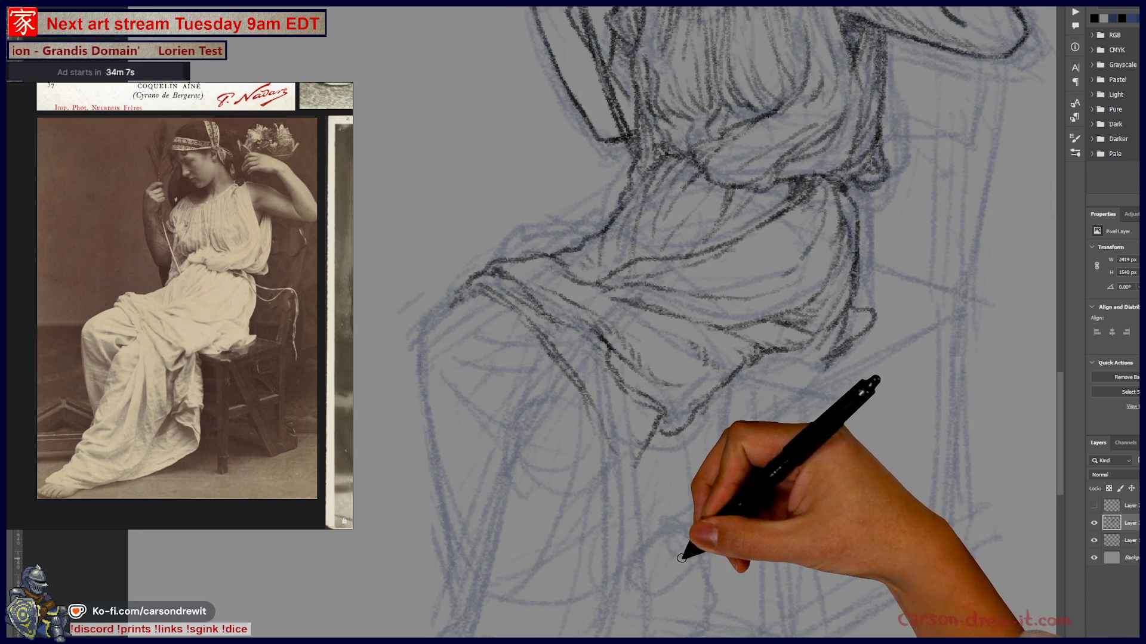
pyautogui.moveTo(607, 502)
pyautogui.mouseDown()
pyautogui.moveTo(524, 401)
pyautogui.moveTo(659, 473)
pyautogui.moveTo(636, 454)
pyautogui.mouseUp()
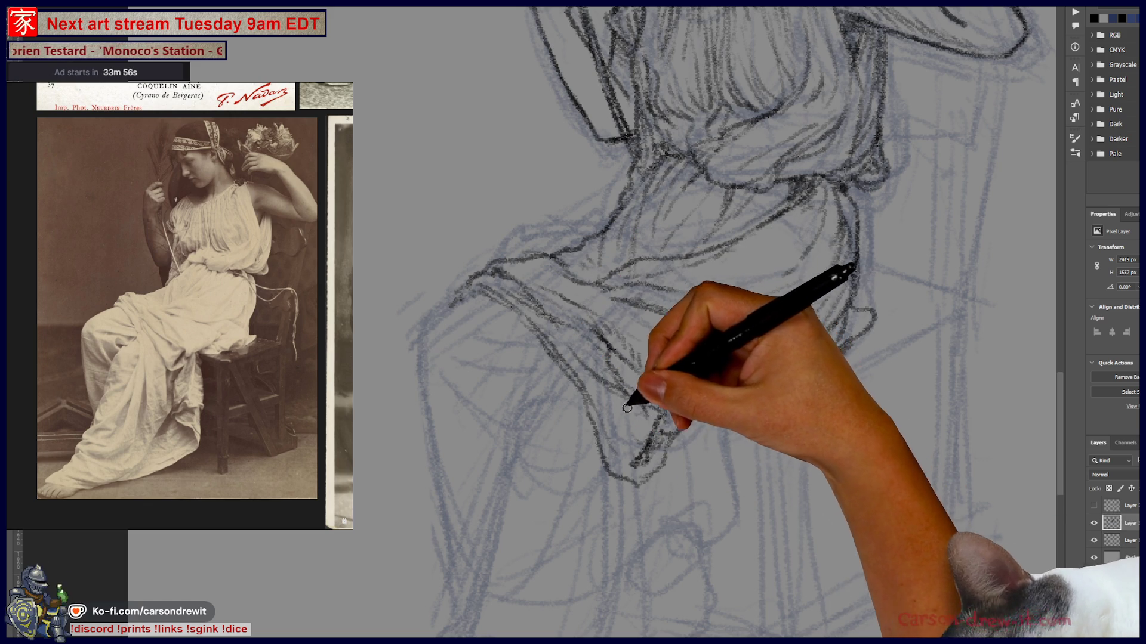
pyautogui.moveTo(672, 471)
pyautogui.mouseDown()
pyautogui.moveTo(710, 567)
pyautogui.moveTo(749, 558)
pyautogui.moveTo(716, 486)
pyautogui.mouseUp()
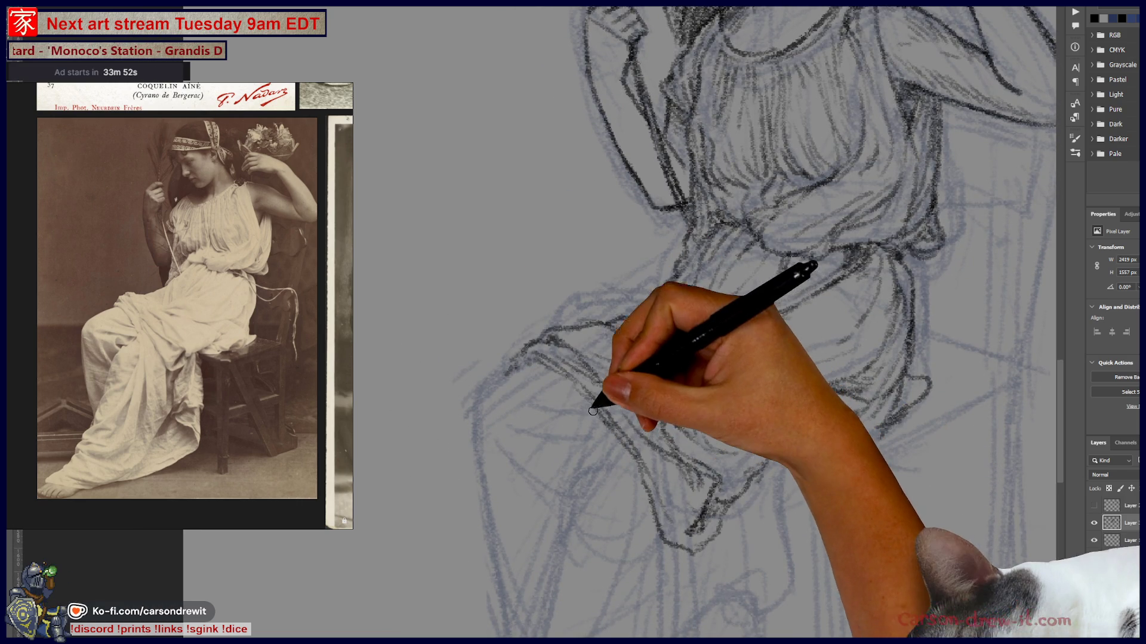
pyautogui.moveTo(678, 525); pyautogui.dragTo(743, 418)
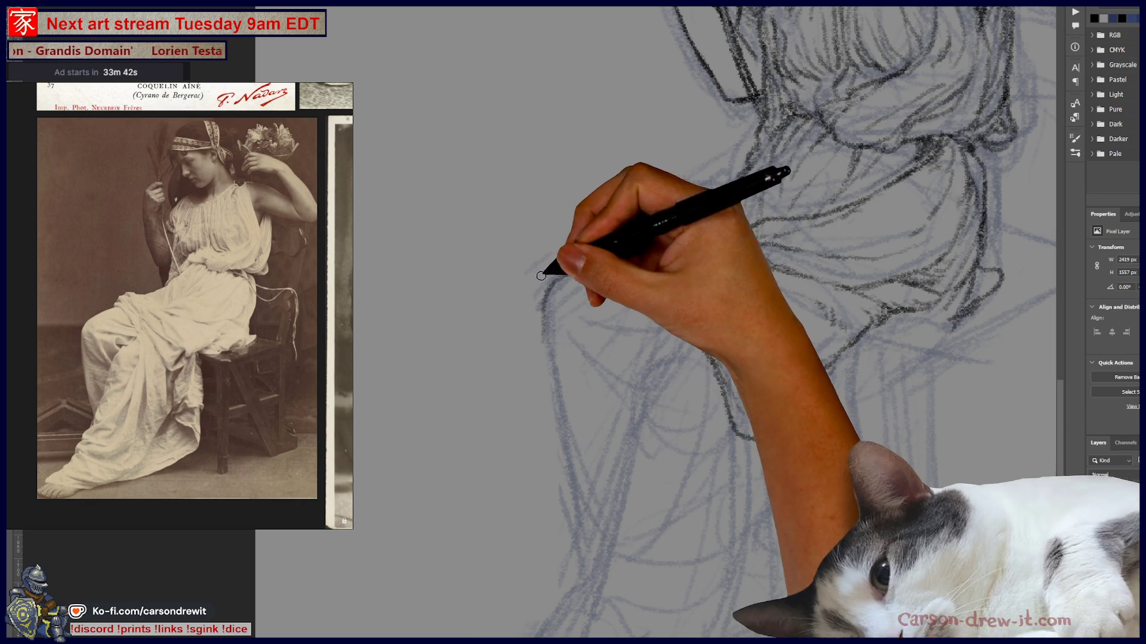
# Trace a dark contour down the left side of the draped leg and hatch the lap folds
pyautogui.press('ctrl')
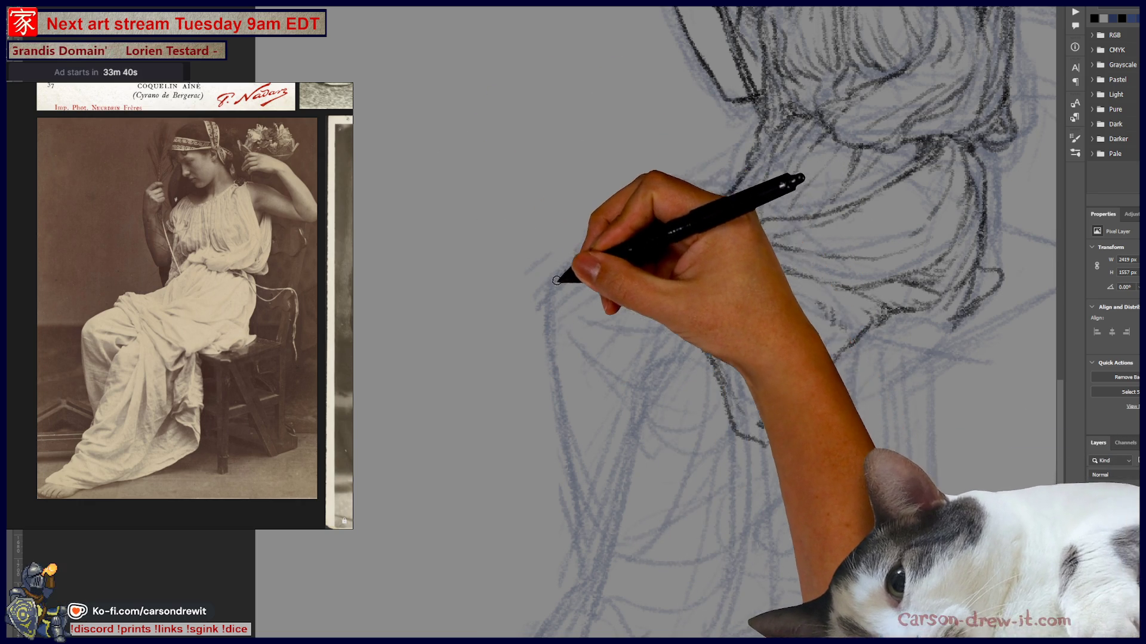
pyautogui.moveTo(550, 289); pyautogui.dragTo(547, 384)
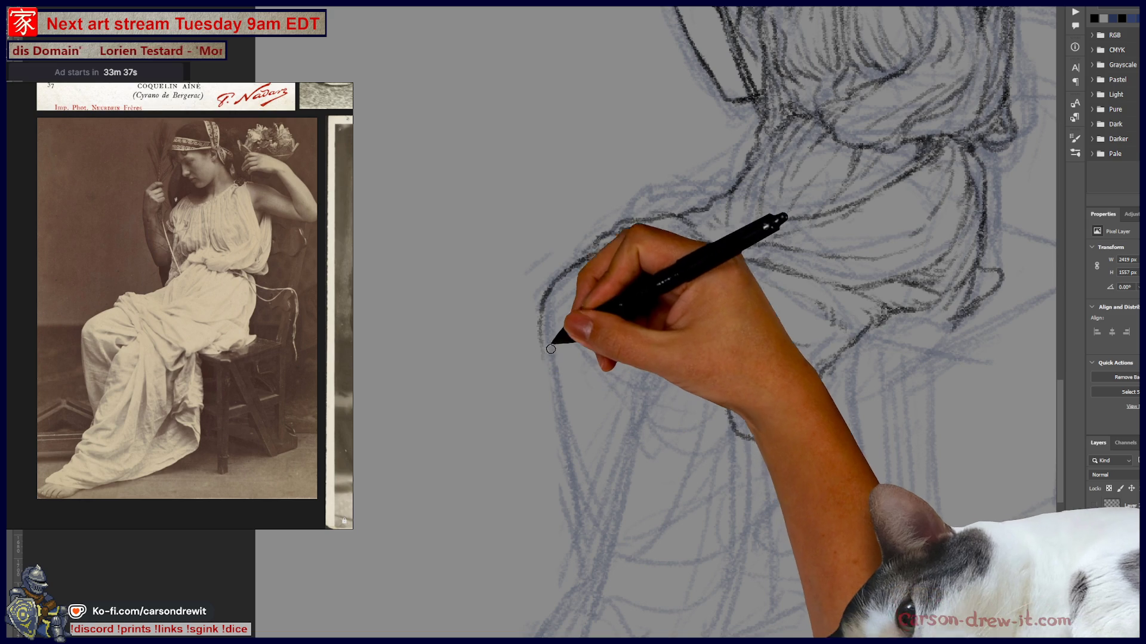
pyautogui.moveTo(550, 334)
pyautogui.mouseDown()
pyautogui.moveTo(545, 294)
pyautogui.moveTo(558, 474)
pyautogui.moveTo(549, 358)
pyautogui.moveTo(561, 468)
pyautogui.moveTo(537, 345)
pyautogui.moveTo(563, 396)
pyautogui.moveTo(547, 345)
pyautogui.mouseUp()
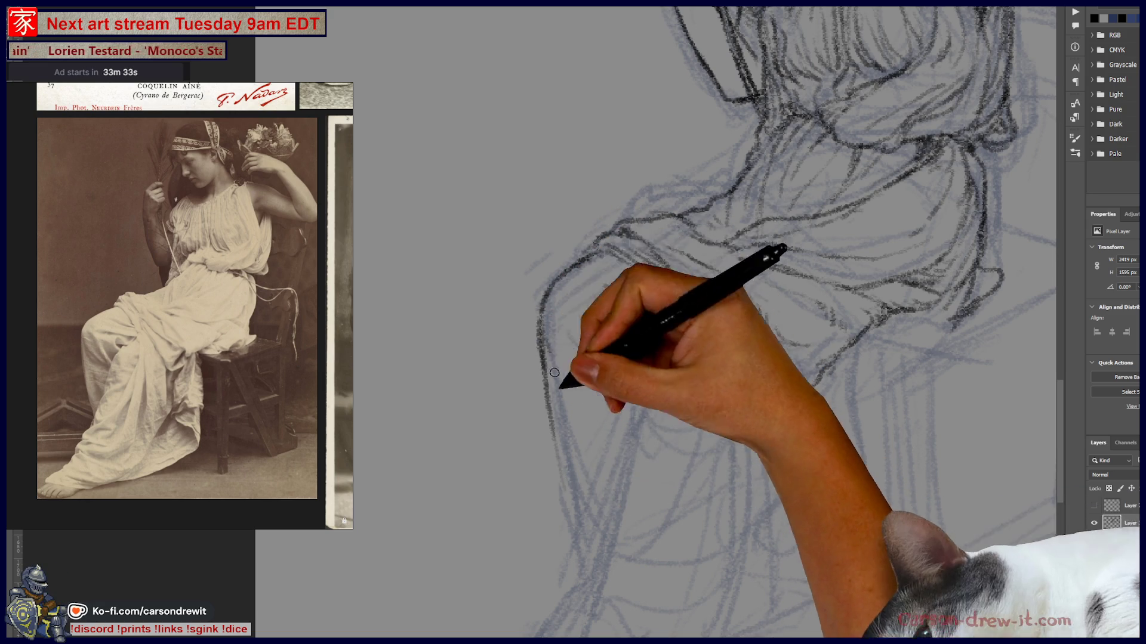
pyautogui.moveTo(579, 416); pyautogui.dragTo(556, 346)
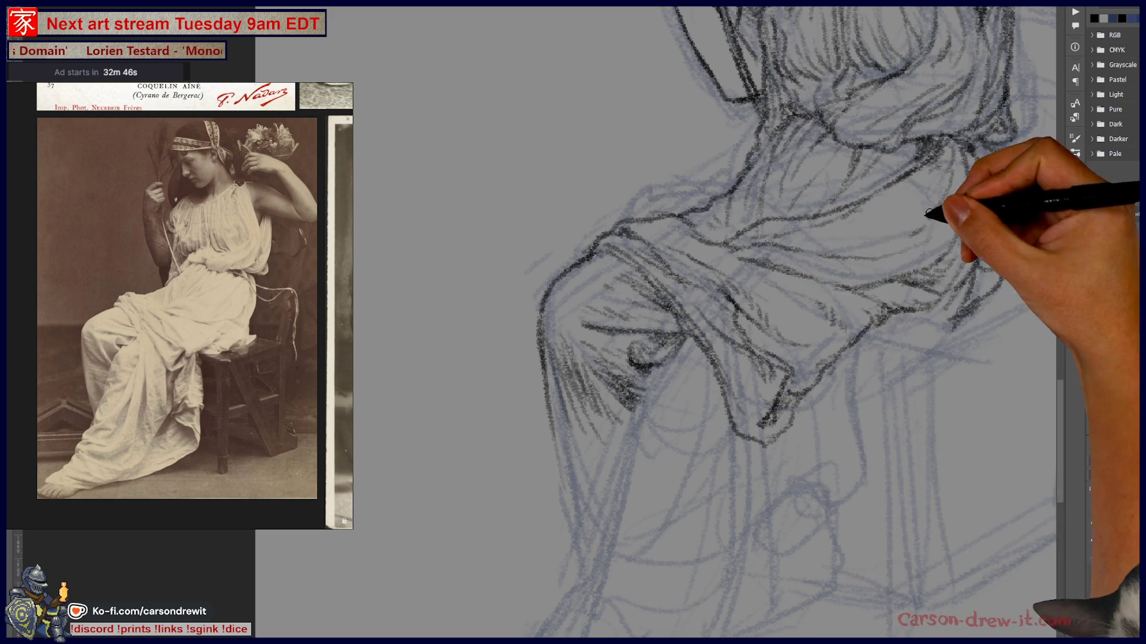
pyautogui.moveTo(871, 221)
pyautogui.mouseDown()
pyautogui.moveTo(907, 217)
pyautogui.moveTo(925, 235)
pyautogui.mouseUp()
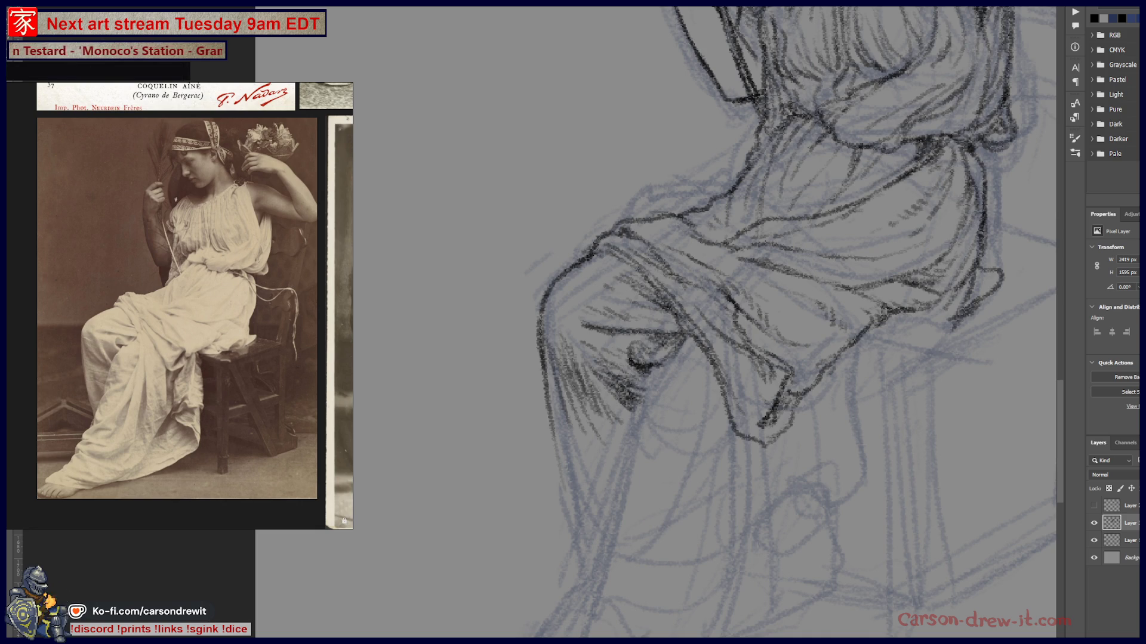
# Maximize the browser on the Zalando page, allow all blocked requests for zalando.no and reload
pyautogui.hotkey('alt', 'Tab')
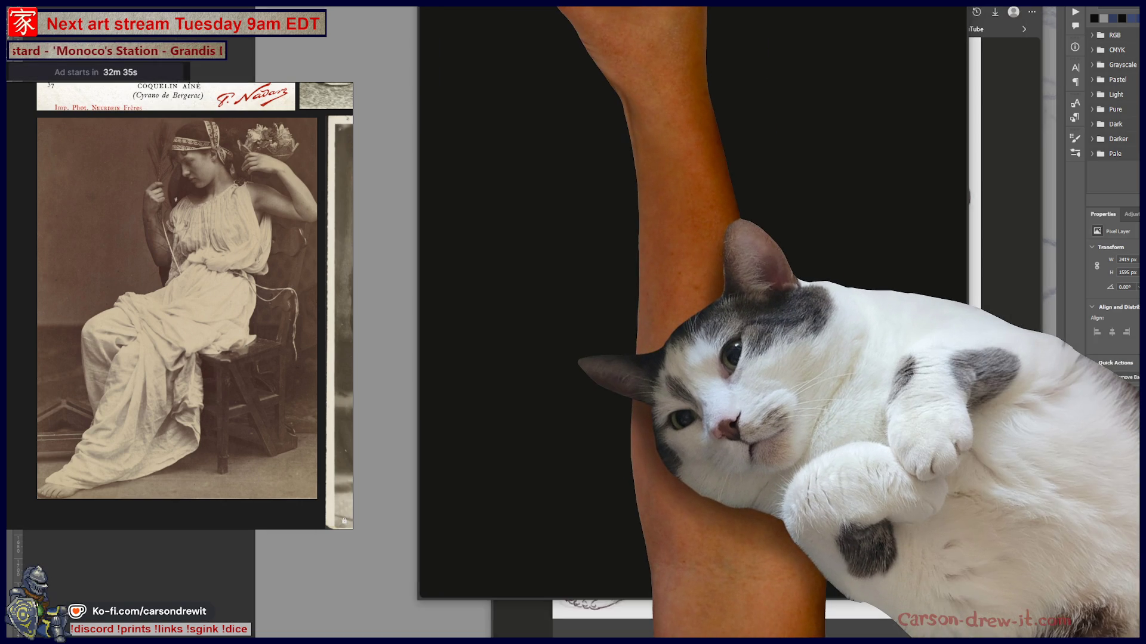
pyautogui.hotkey('ctrl', 'w')
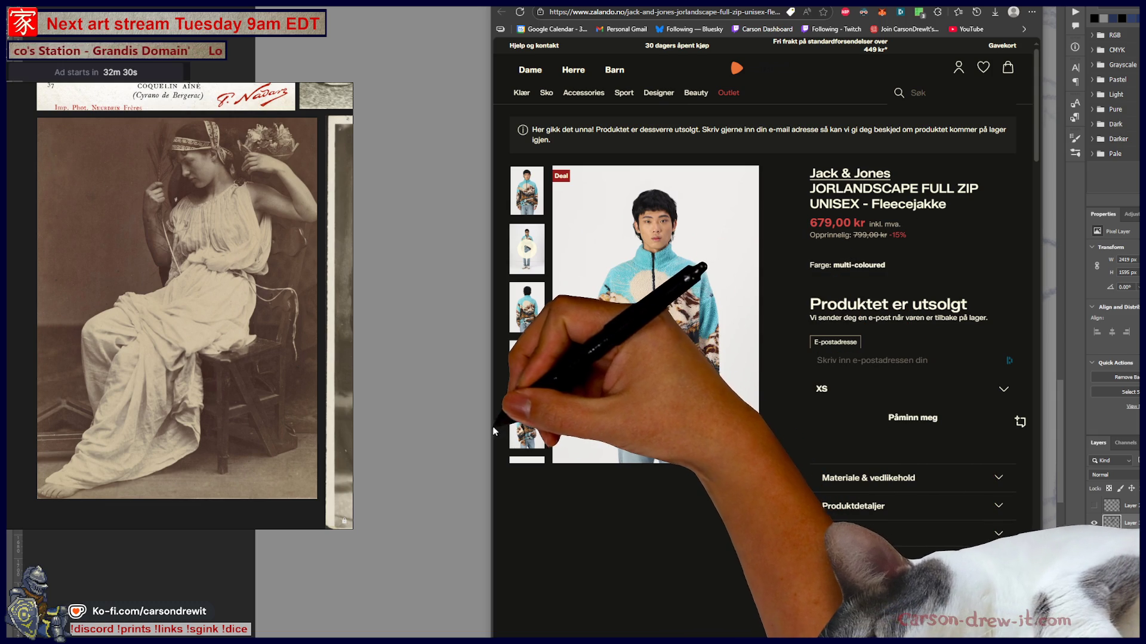
pyautogui.press('super+Up')
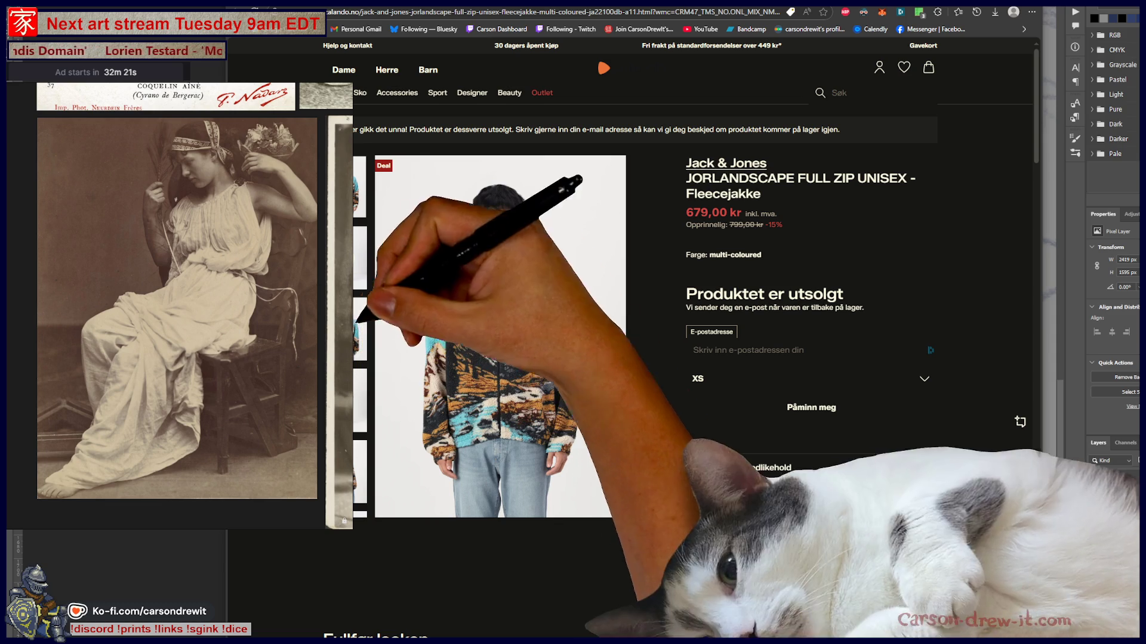
pyautogui.click(918, 12)
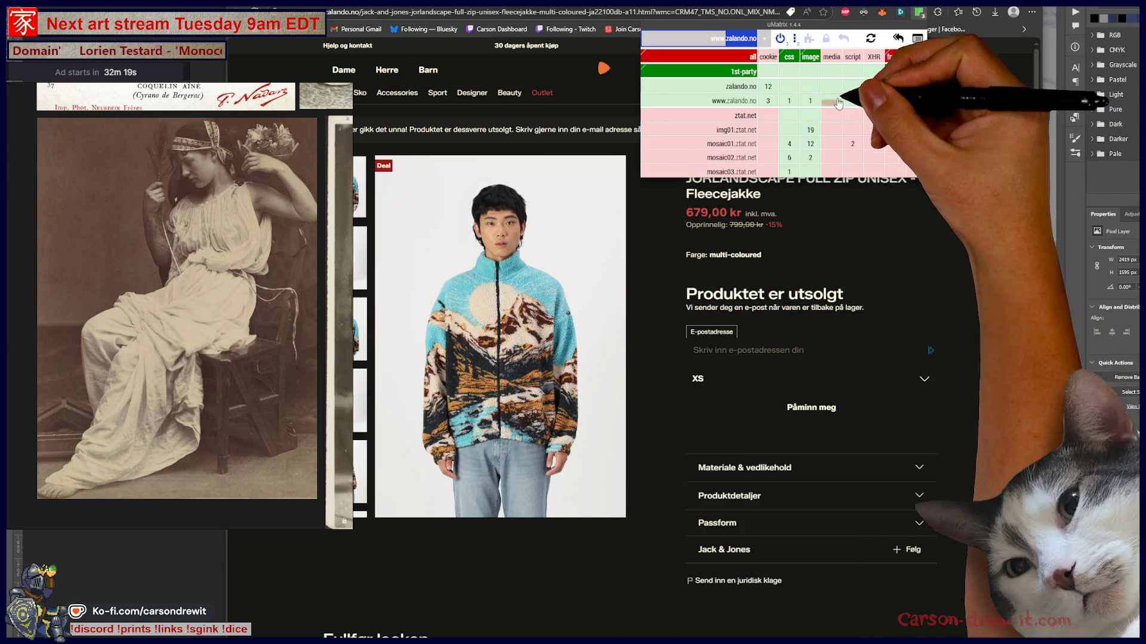
pyautogui.click(738, 56)
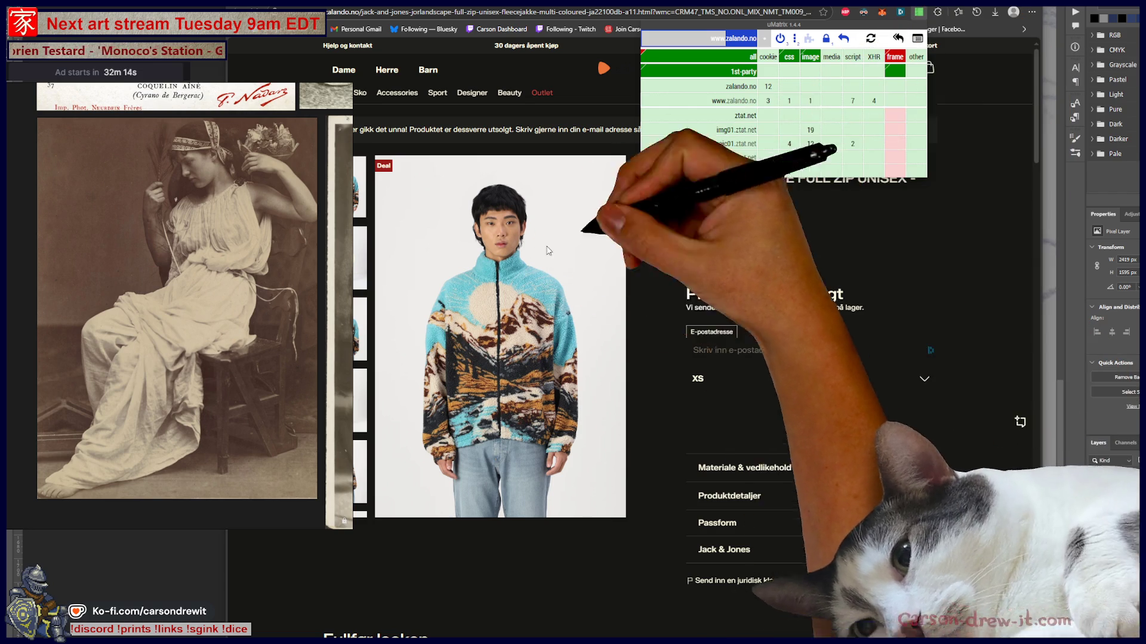
pyautogui.click(870, 38)
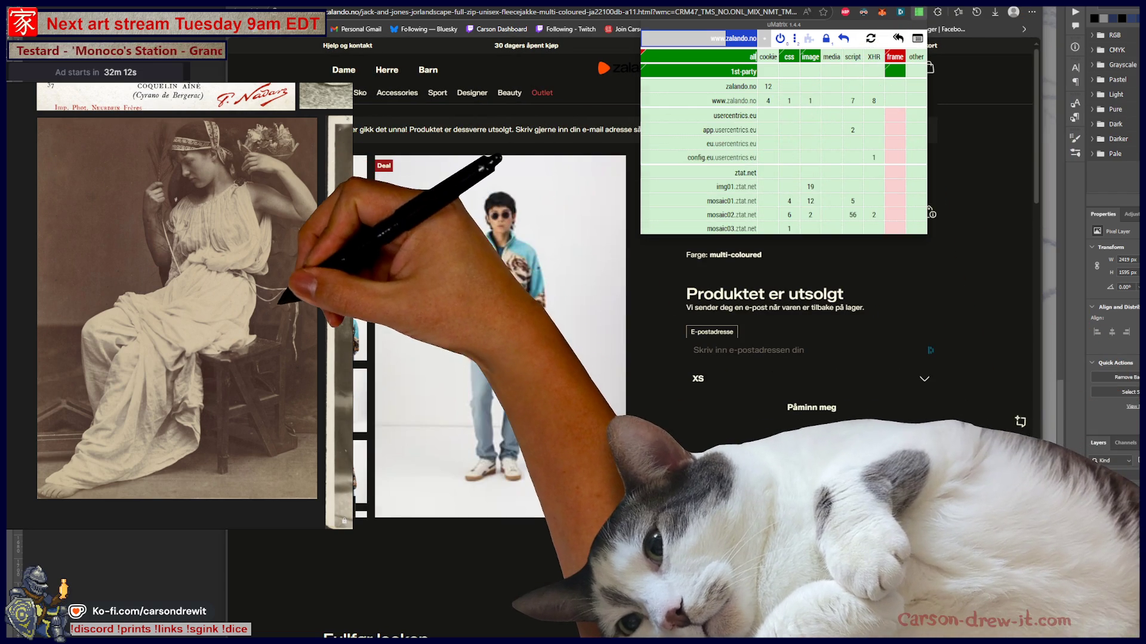
pyautogui.click(536, 415)
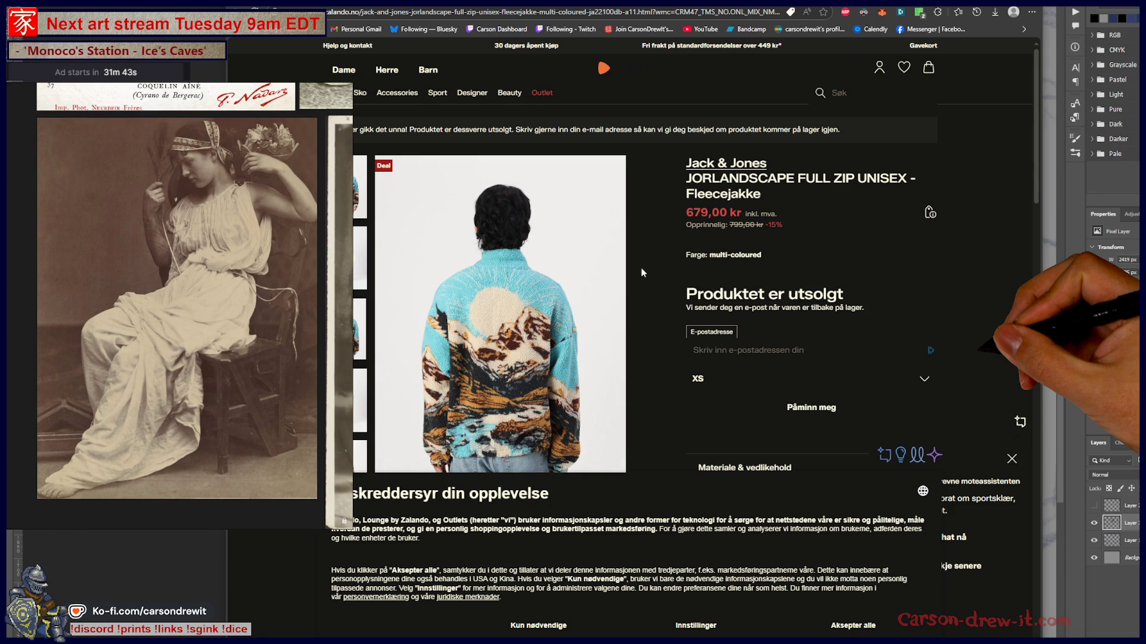
# Enlarge the fleece jacket photo, zoom the page out twice, then close it and return to Photoshop
pyautogui.click(495, 310)
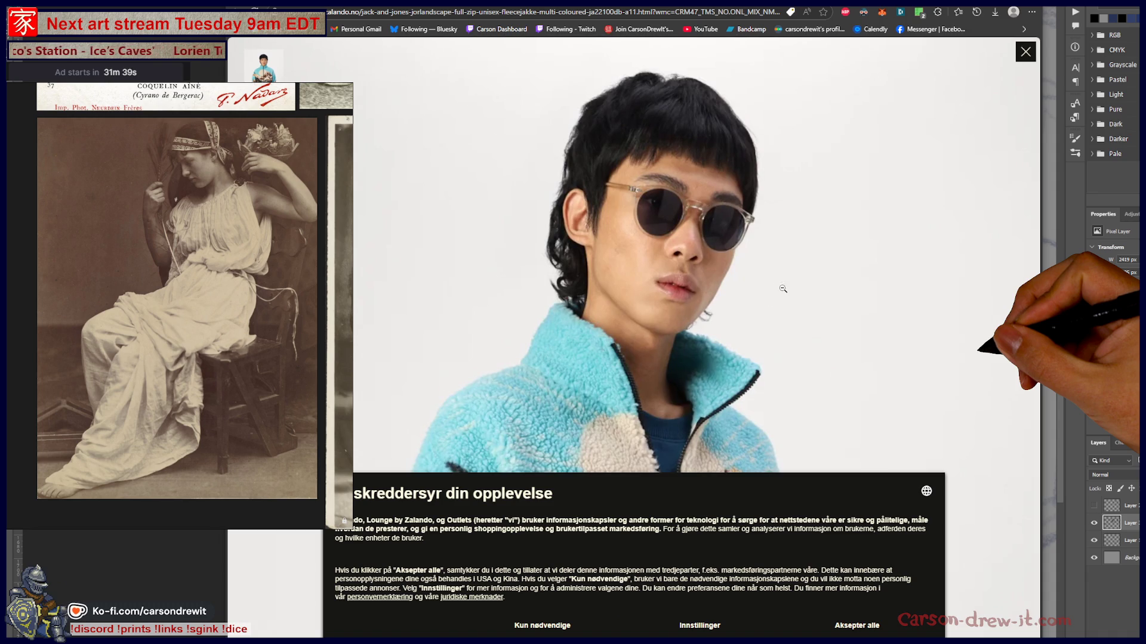
pyautogui.hotkey('ctrl', '-')
pyautogui.hotkey('ctrl', '-')
pyautogui.hotkey('ctrl', '-')
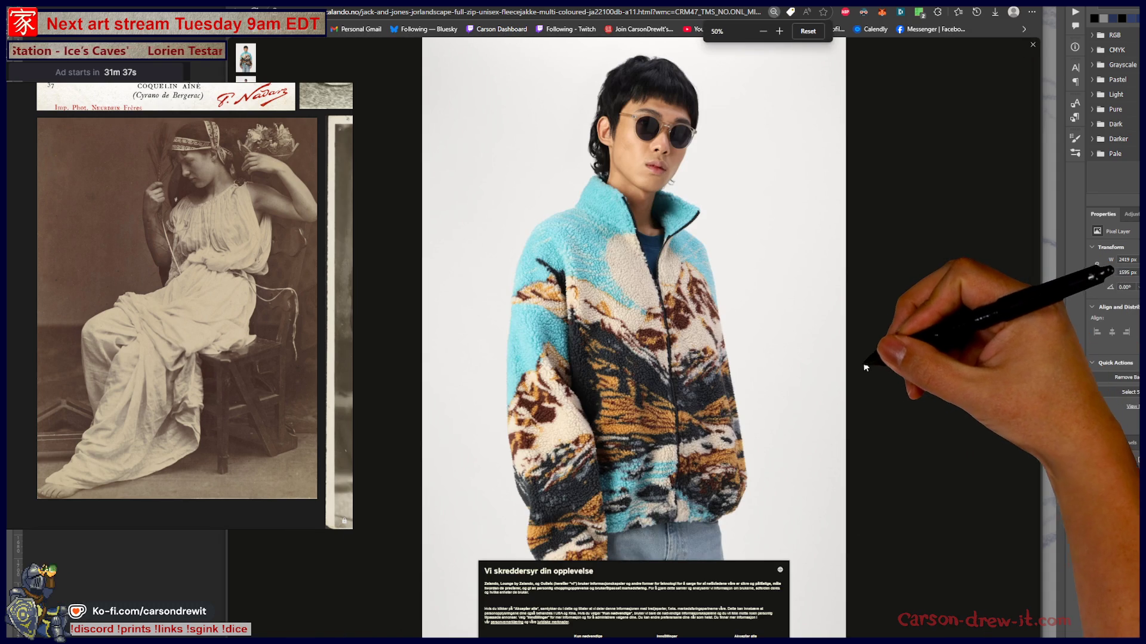
pyautogui.hotkey('ctrl', '-')
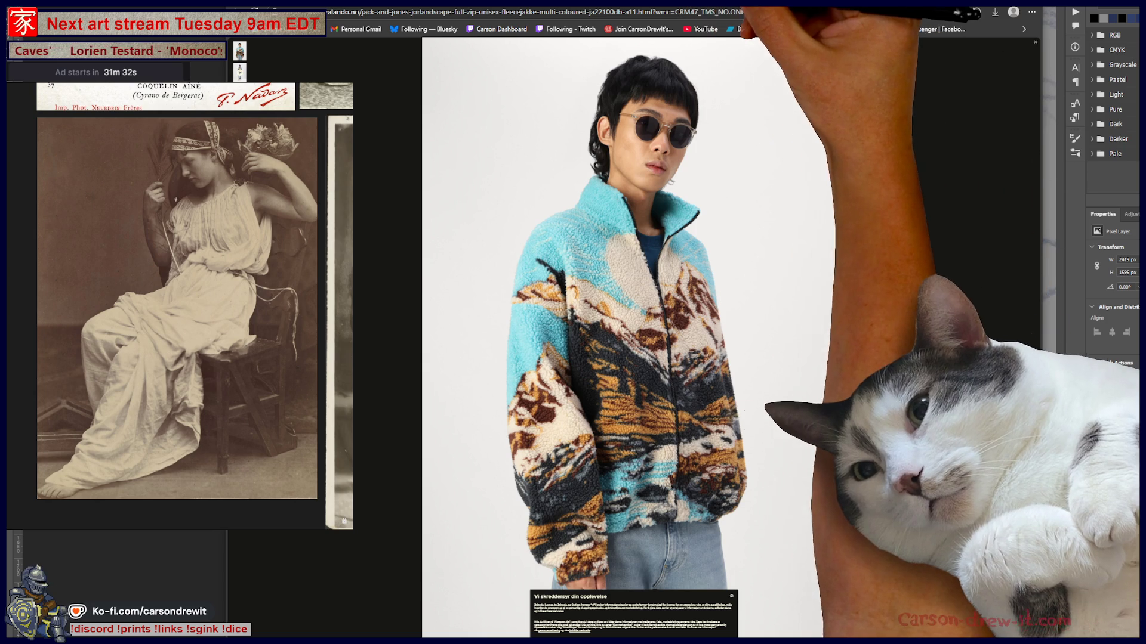
pyautogui.hotkey('ctrl', 'w')
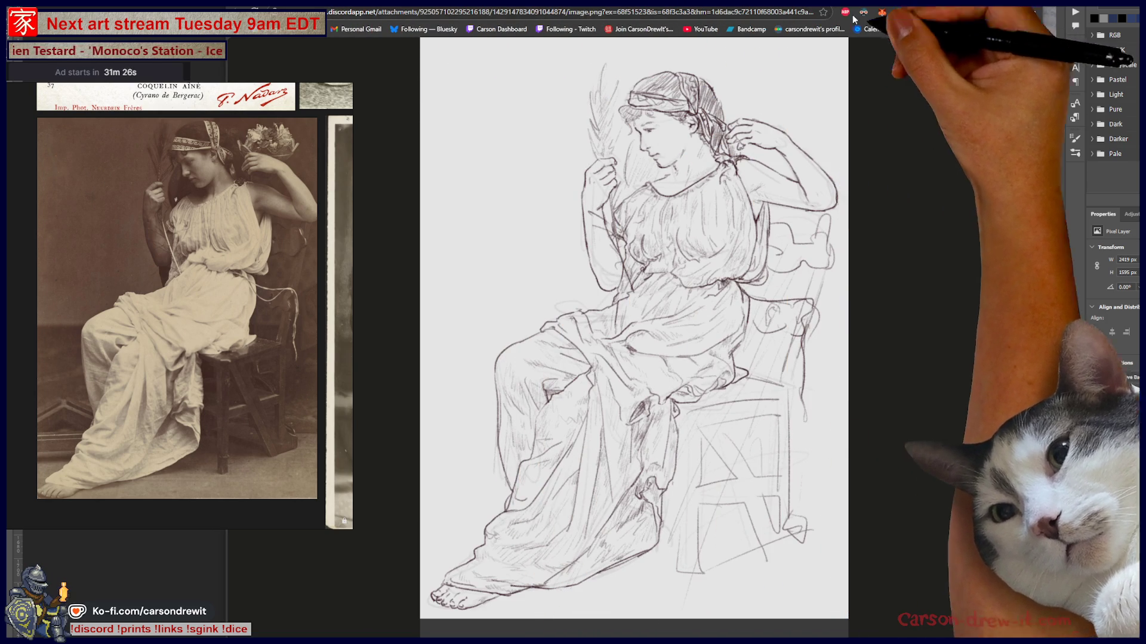
pyautogui.hotkey('alt', 'Tab')
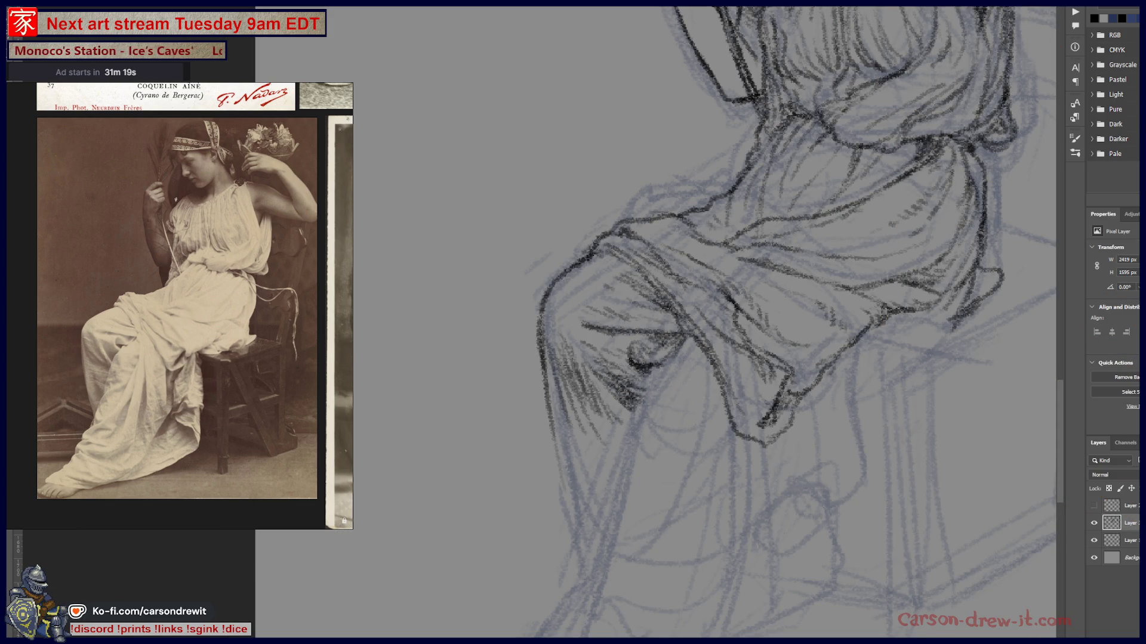
# Hatch dark shading over the knee and thigh, undo the test circles, and stroke the knee drapery
pyautogui.moveTo(668, 359)
pyautogui.mouseDown()
pyautogui.moveTo(723, 350)
pyautogui.moveTo(736, 328)
pyautogui.moveTo(709, 319)
pyautogui.moveTo(694, 337)
pyautogui.mouseUp()
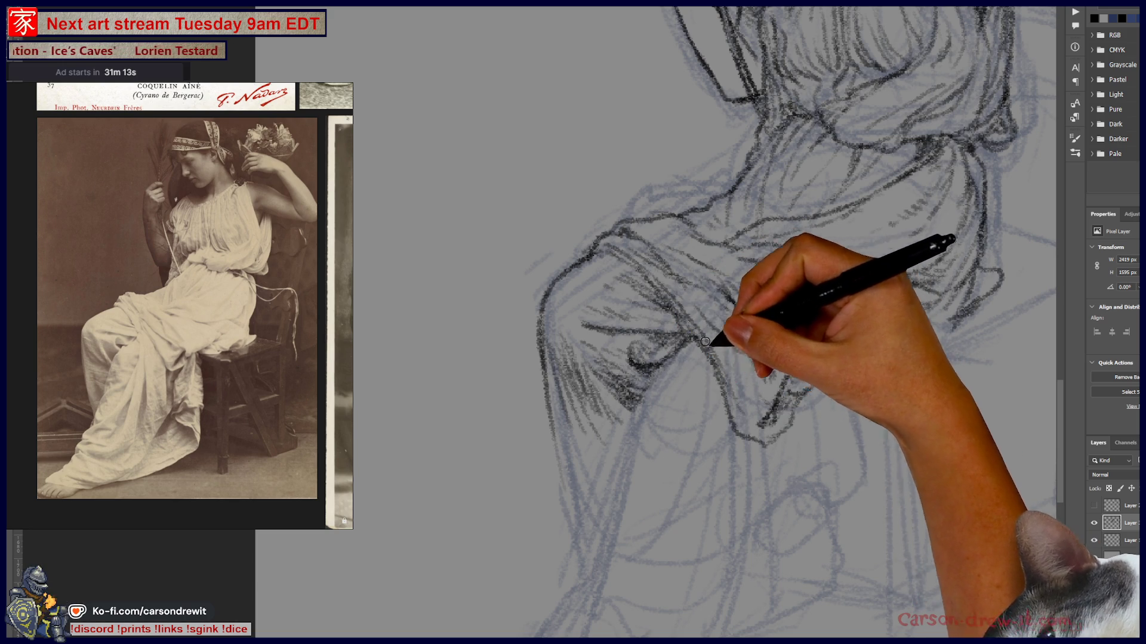
pyautogui.moveTo(460, 156); pyautogui.dragTo(464, 154)
pyautogui.moveTo(513, 148)
pyautogui.mouseDown()
pyautogui.moveTo(536, 163)
pyautogui.moveTo(567, 149)
pyautogui.mouseUp()
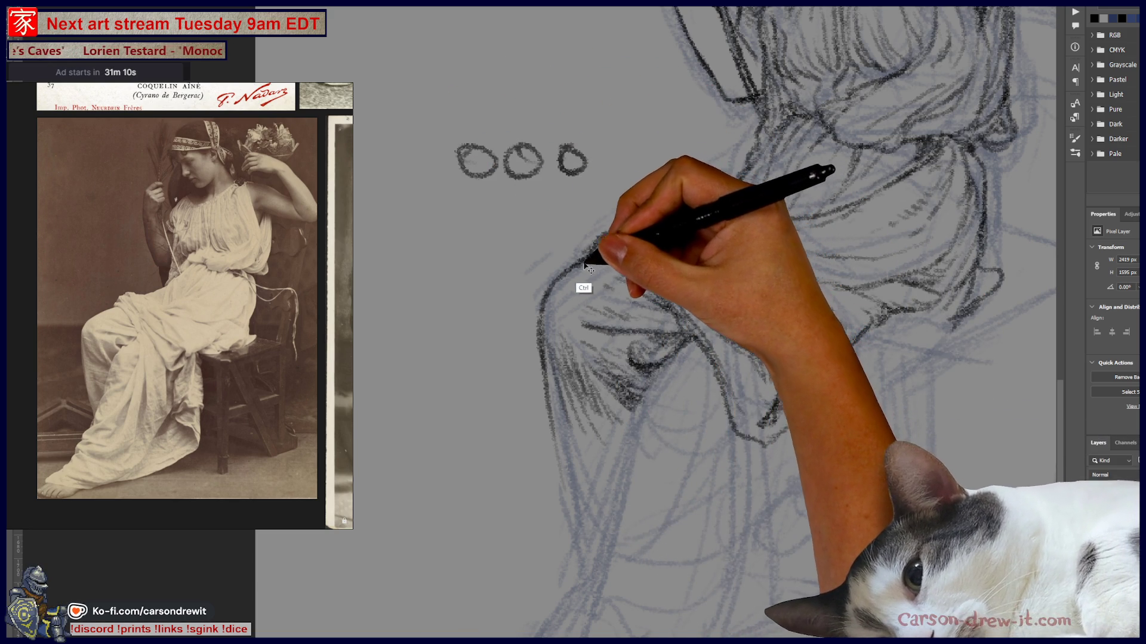
pyautogui.hotkey('ctrl', 'z')
pyautogui.hotkey('ctrl', 'z')
pyautogui.hotkey('ctrl', 'z')
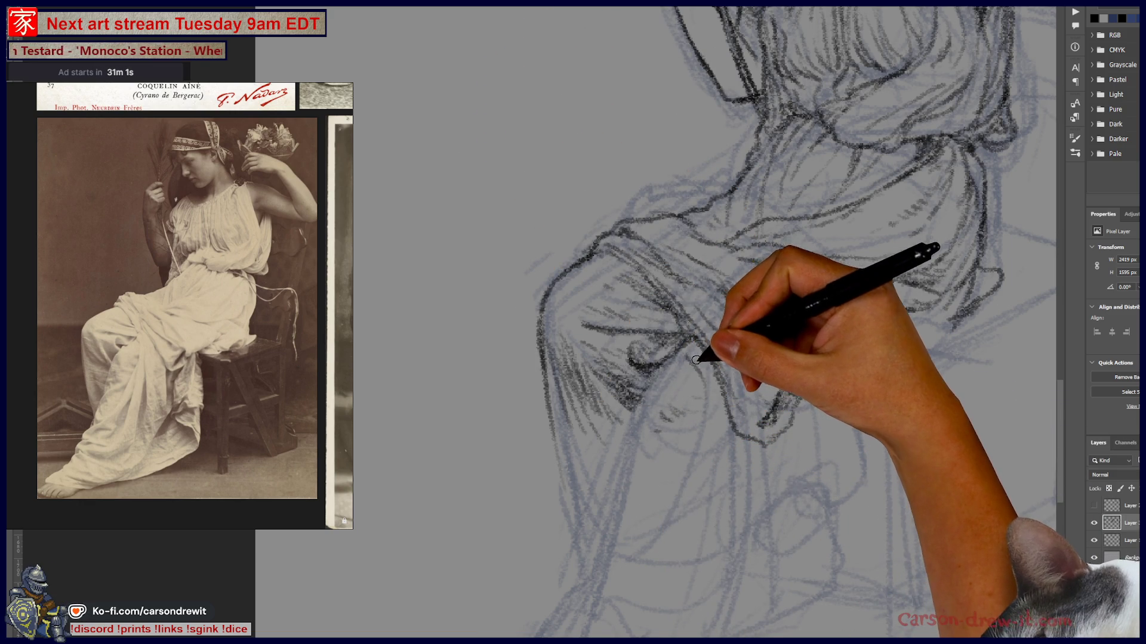
pyautogui.moveTo(709, 409)
pyautogui.mouseDown()
pyautogui.moveTo(673, 507)
pyautogui.moveTo(704, 422)
pyautogui.mouseUp()
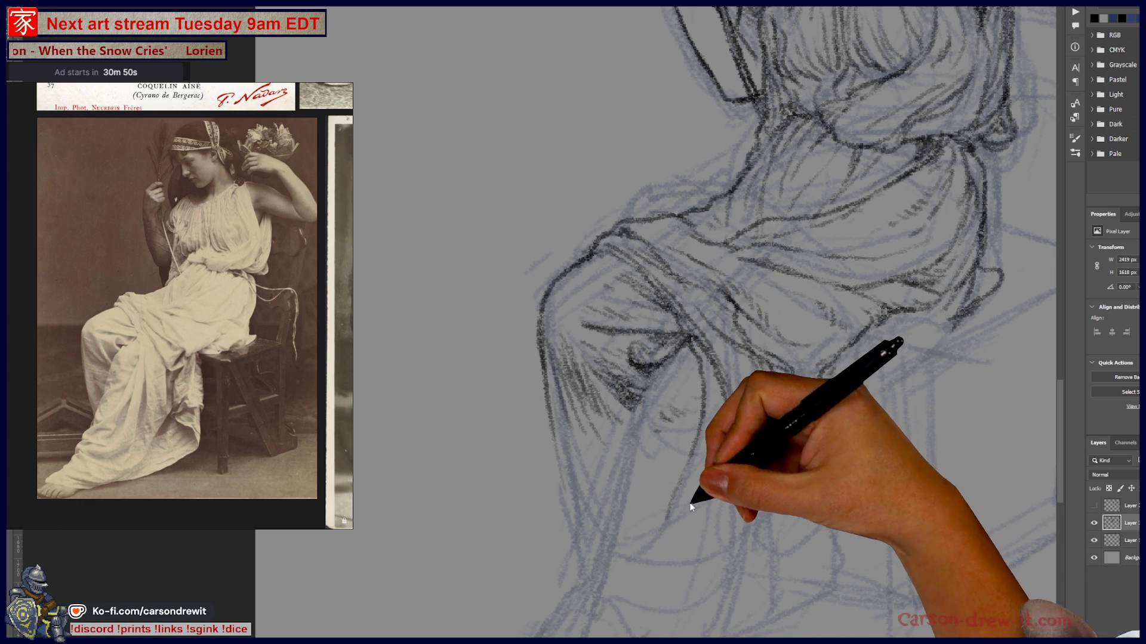
# Draw dark contour strokes down the lower leg drapery and along the bottom of the foot
pyautogui.moveTo(657, 557); pyautogui.dragTo(694, 464)
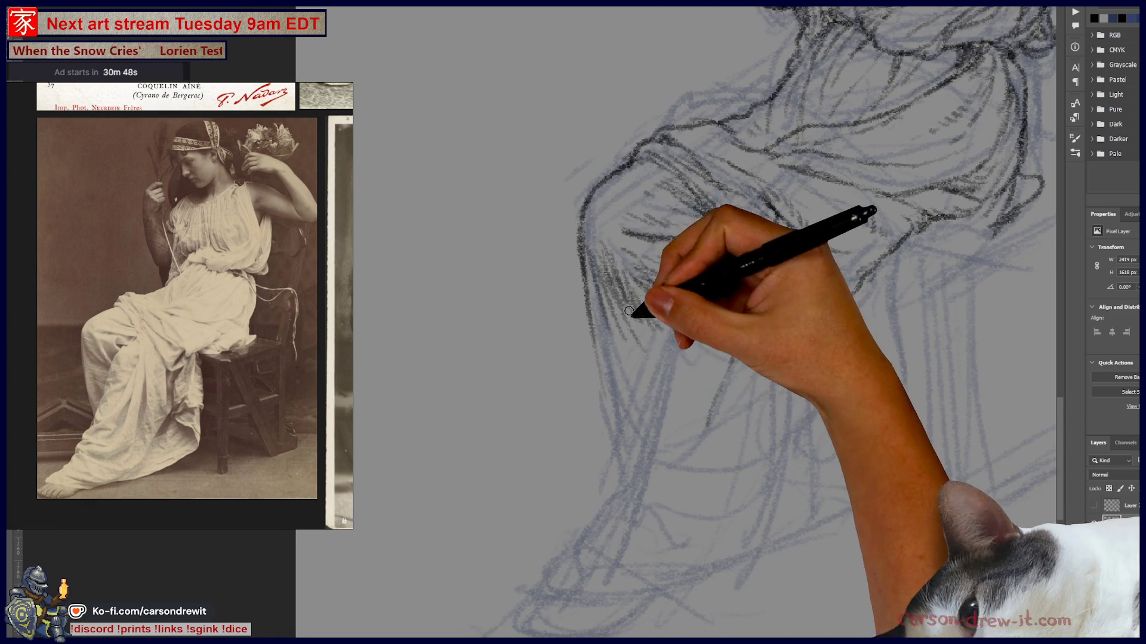
pyautogui.moveTo(594, 332); pyautogui.dragTo(623, 412)
pyautogui.hotkey('ctrl', 'z')
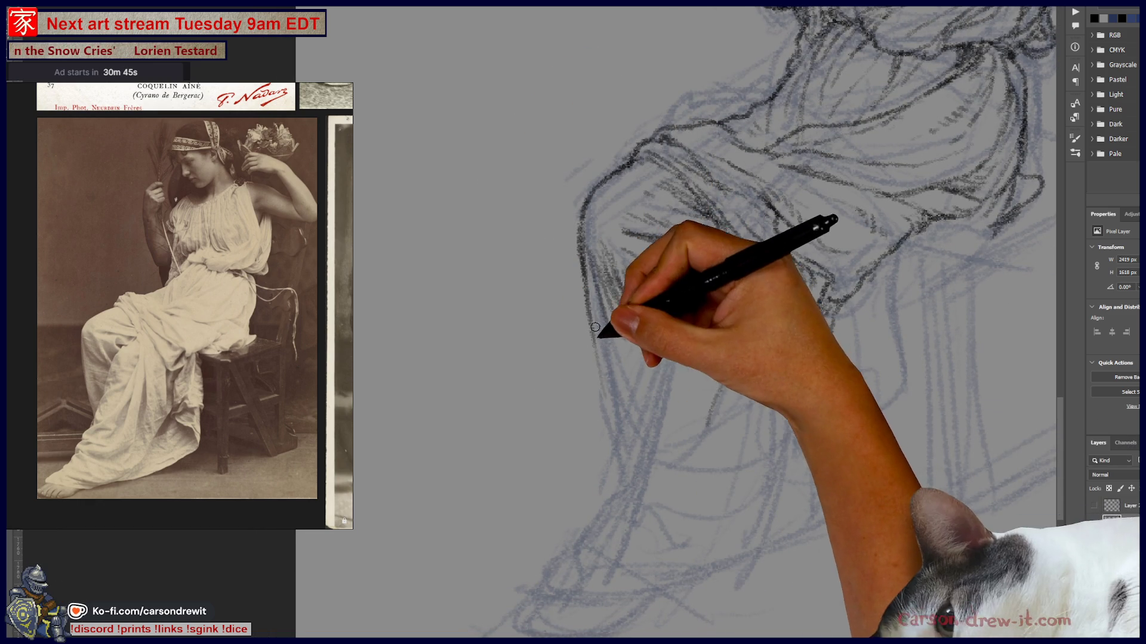
pyautogui.moveTo(601, 333); pyautogui.dragTo(633, 439)
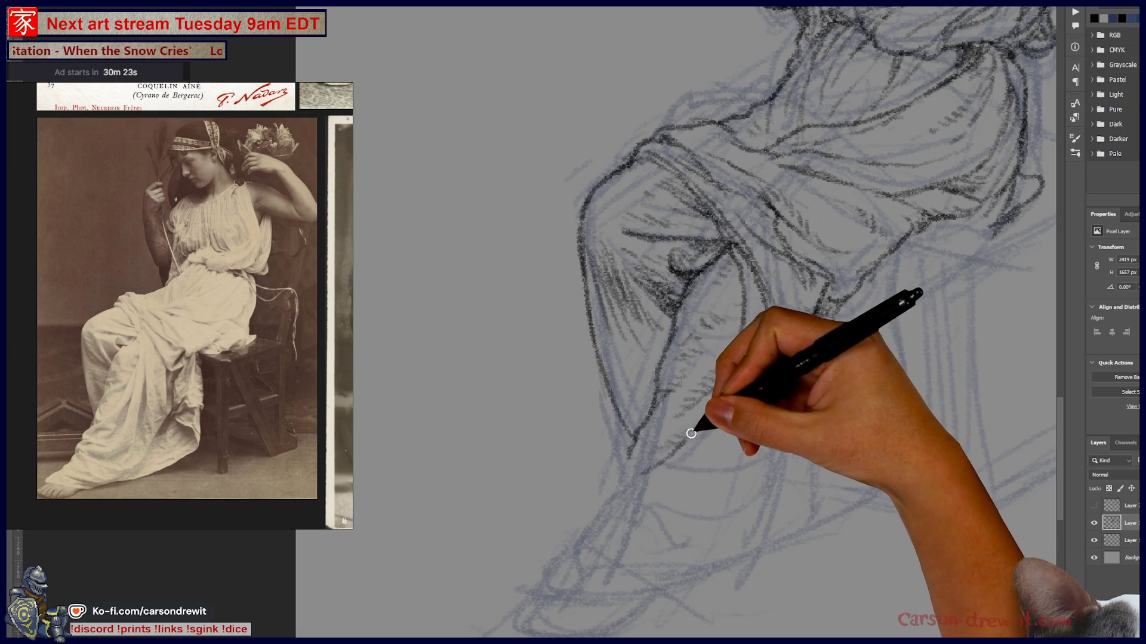
pyautogui.moveTo(706, 402)
pyautogui.mouseDown()
pyautogui.moveTo(636, 486)
pyautogui.moveTo(618, 487)
pyautogui.mouseUp()
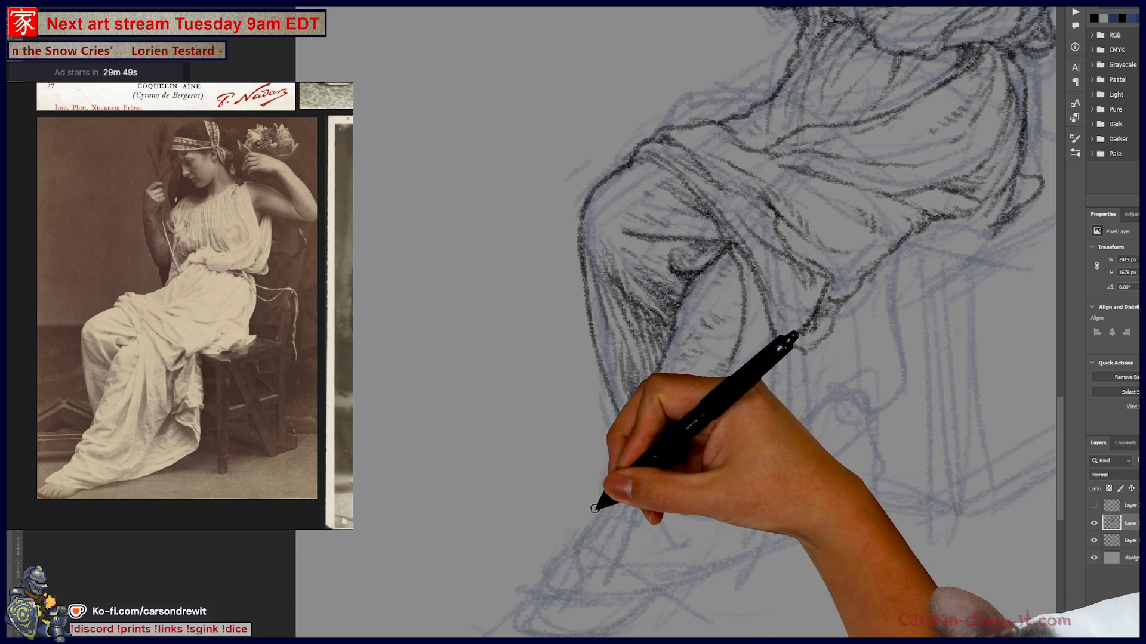
pyautogui.moveTo(593, 504); pyautogui.dragTo(659, 456)
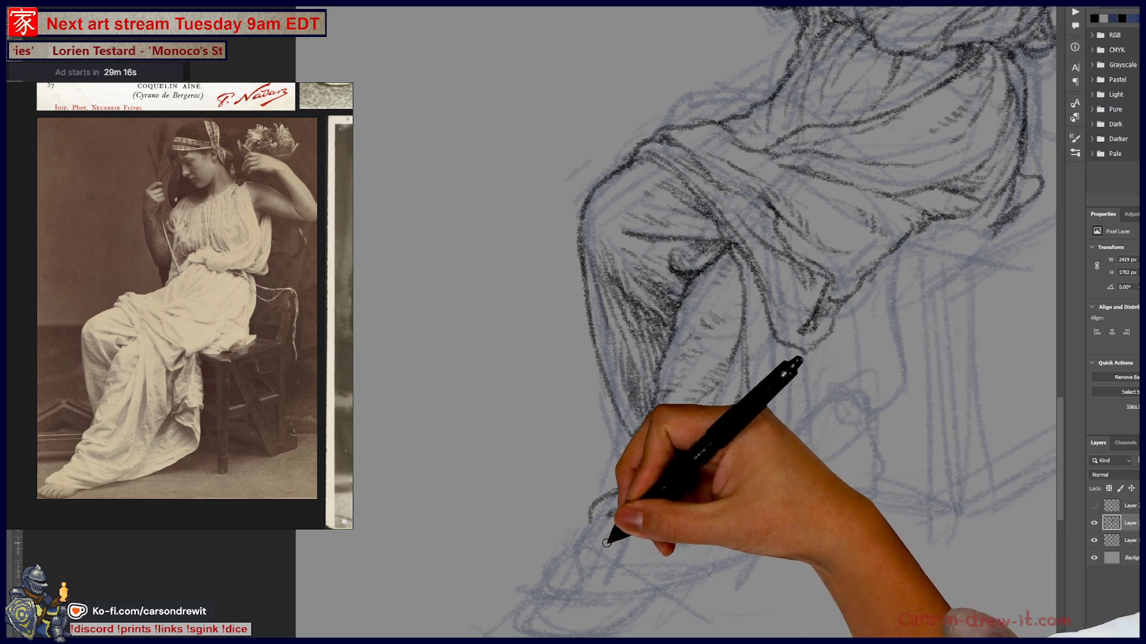
pyautogui.moveTo(609, 537); pyautogui.dragTo(688, 536)
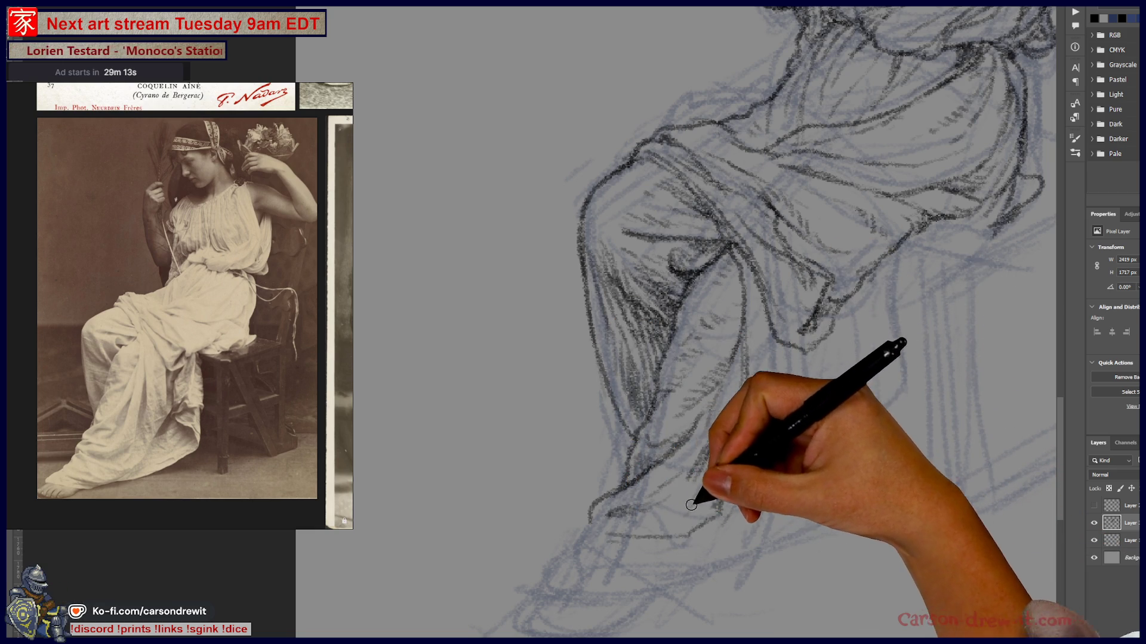
pyautogui.moveTo(609, 529)
pyautogui.mouseDown()
pyautogui.moveTo(660, 545)
pyautogui.moveTo(689, 534)
pyautogui.mouseUp()
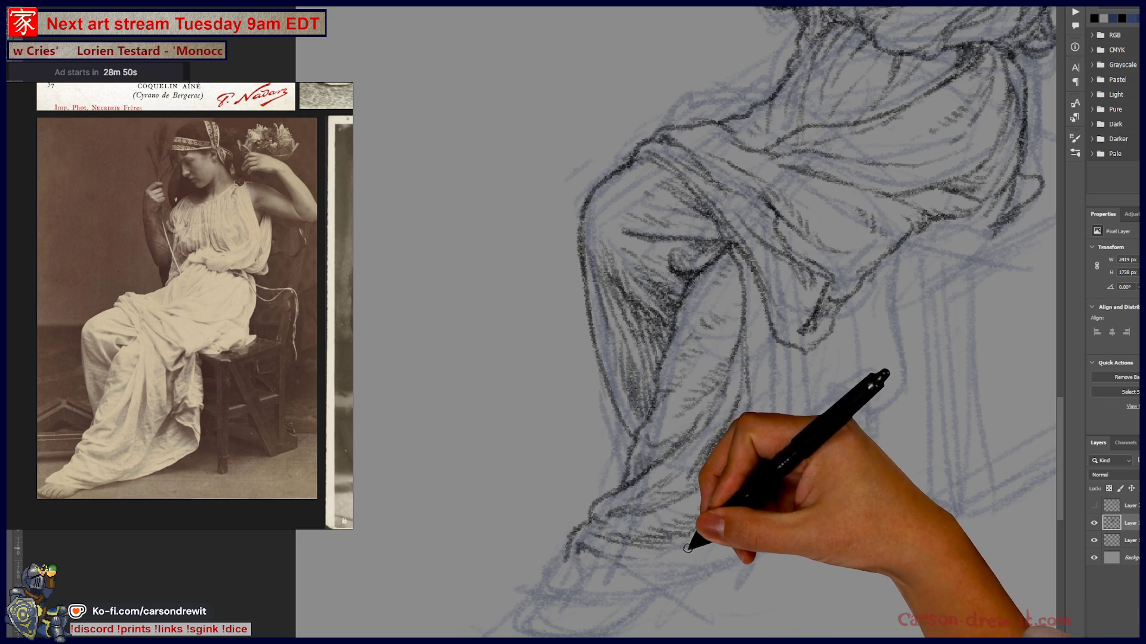
# Draw dark vertical fold lines down the hanging drapery below the thigh
pyautogui.moveTo(567, 555)
pyautogui.mouseDown()
pyautogui.moveTo(545, 588)
pyautogui.moveTo(681, 591)
pyautogui.moveTo(619, 557)
pyautogui.mouseUp()
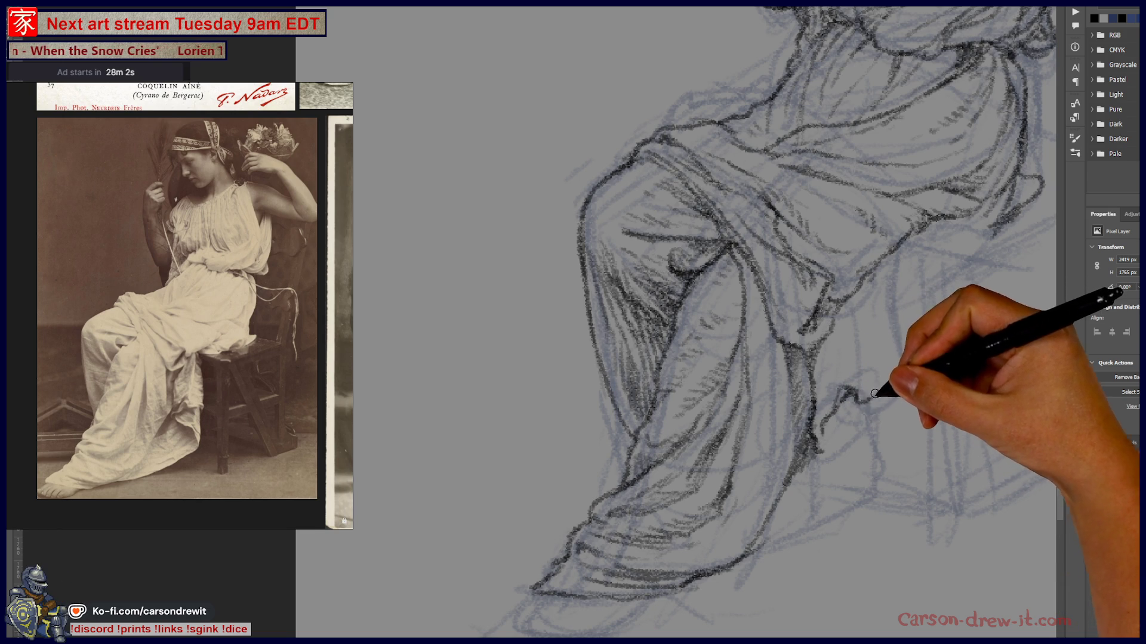
pyautogui.moveTo(892, 385); pyautogui.dragTo(882, 263)
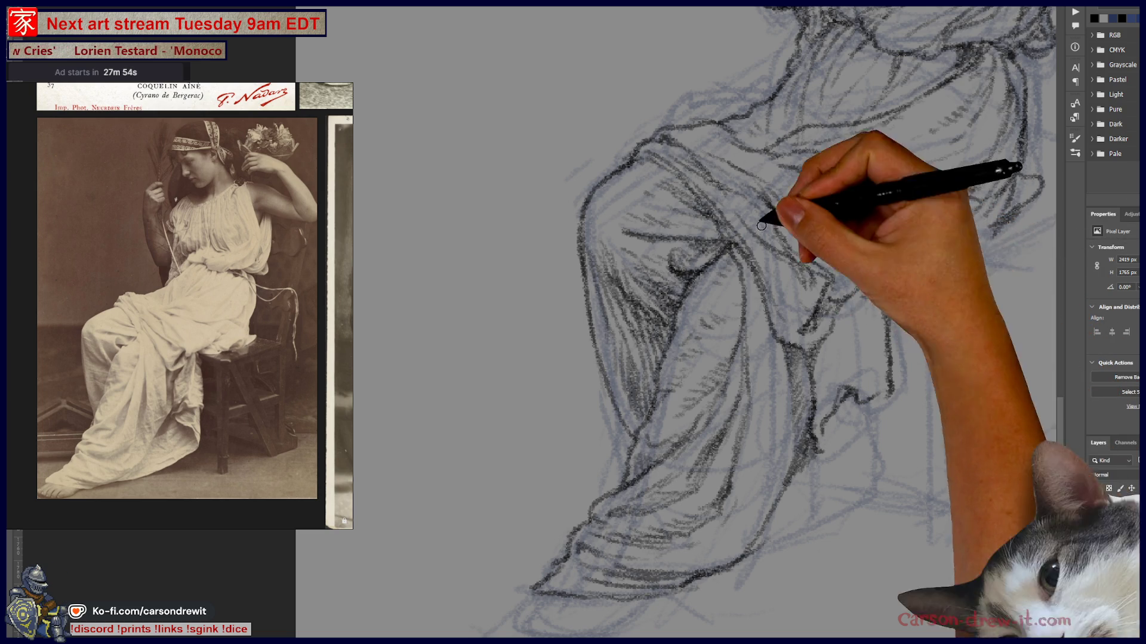
pyautogui.moveTo(883, 286); pyautogui.dragTo(870, 363)
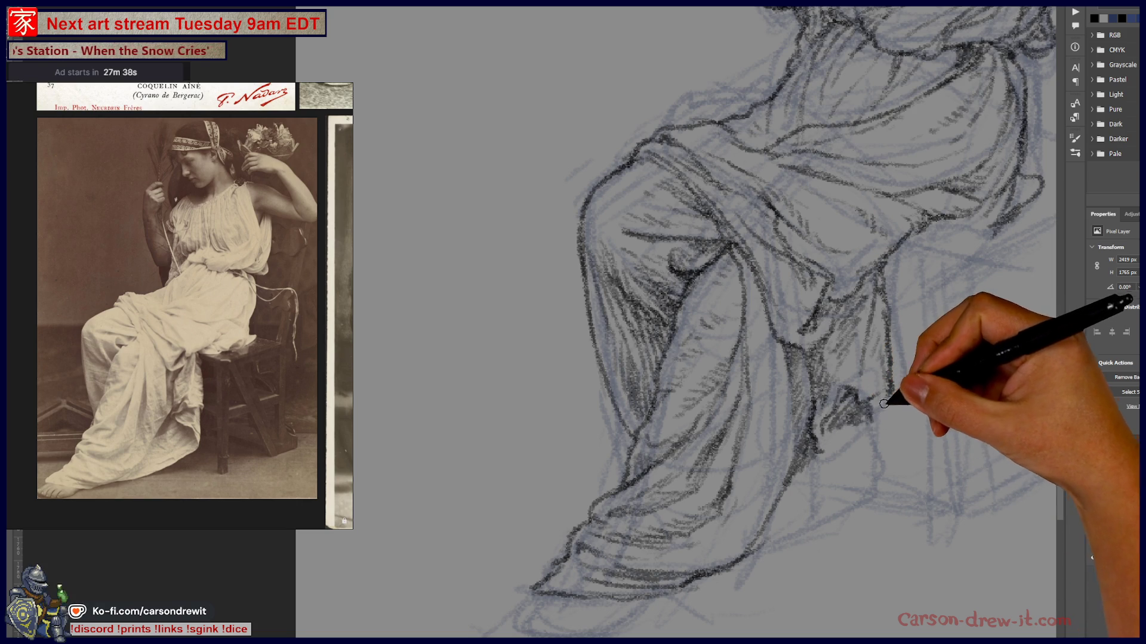
pyautogui.moveTo(883, 412); pyautogui.dragTo(881, 458)
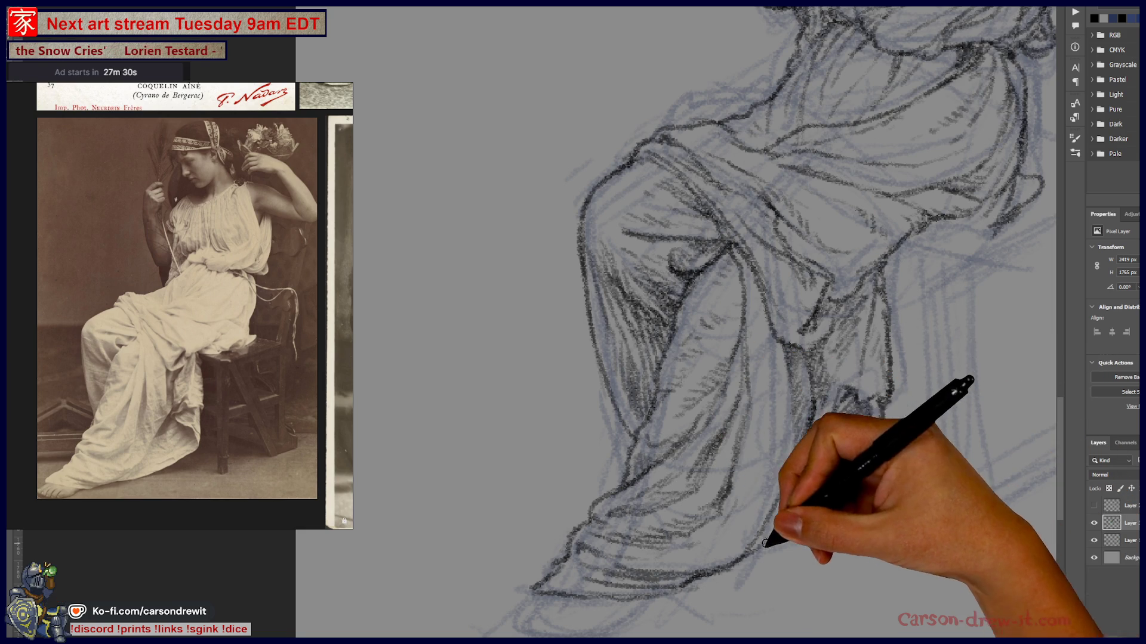
# Hatch and deepen the shading in the lower drapery folds near the hem
pyautogui.moveTo(895, 485)
pyautogui.mouseDown()
pyautogui.moveTo(768, 549)
pyautogui.moveTo(865, 498)
pyautogui.mouseUp()
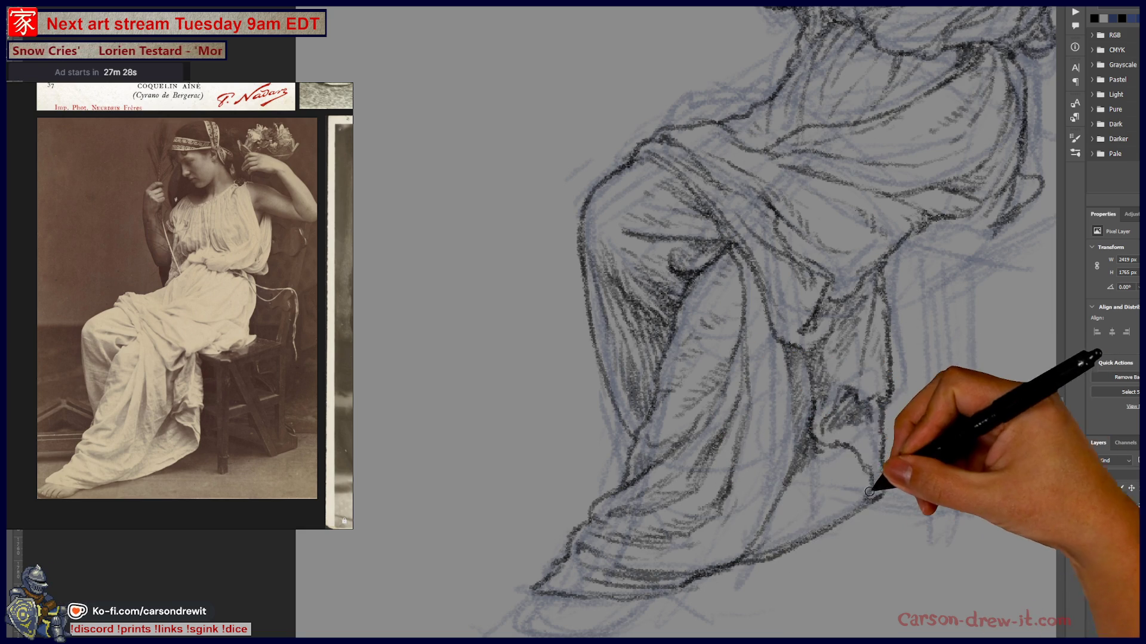
pyautogui.moveTo(835, 462)
pyautogui.mouseDown()
pyautogui.moveTo(829, 489)
pyautogui.moveTo(863, 493)
pyautogui.moveTo(787, 531)
pyautogui.mouseUp()
pyautogui.moveTo(813, 499); pyautogui.dragTo(839, 440)
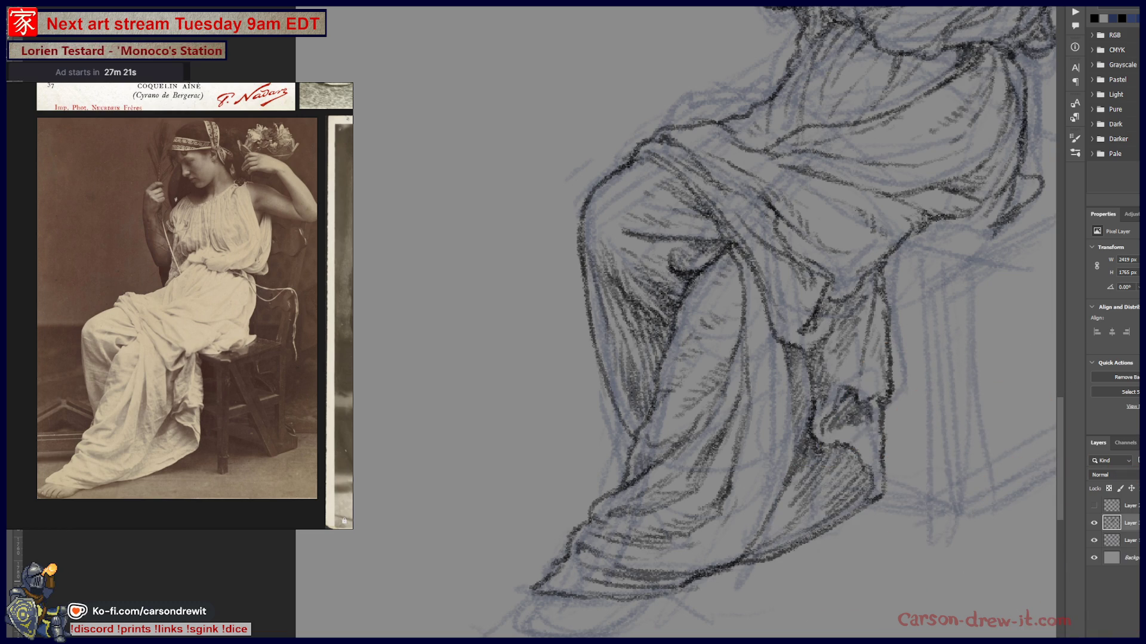
pyautogui.scroll(-10, 792, 358)
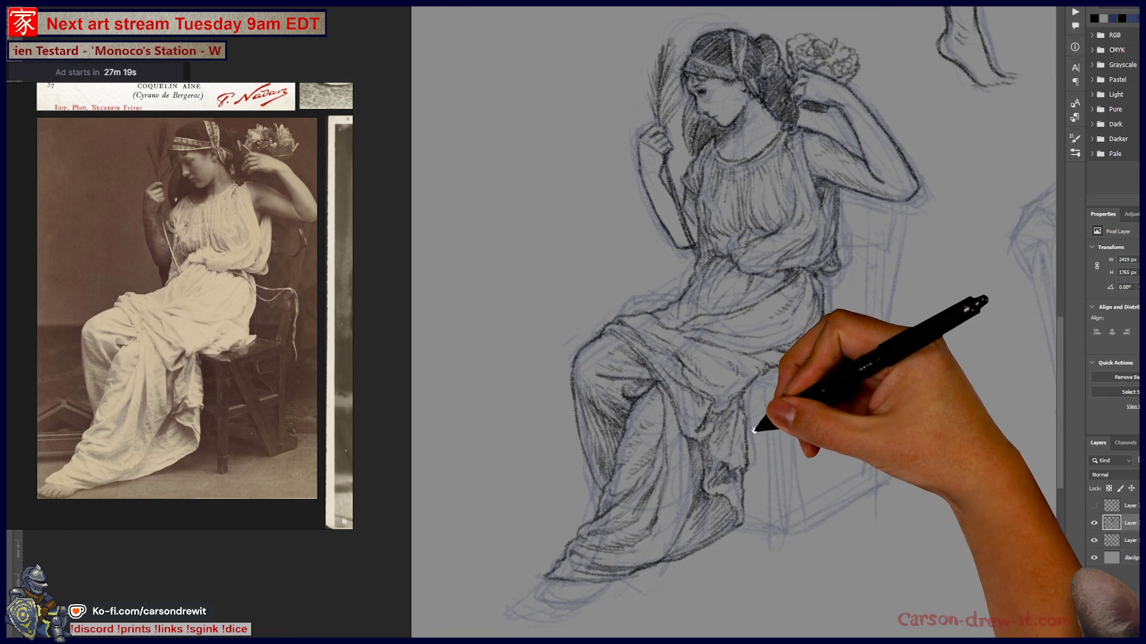
pyautogui.scroll(5, 736, 428)
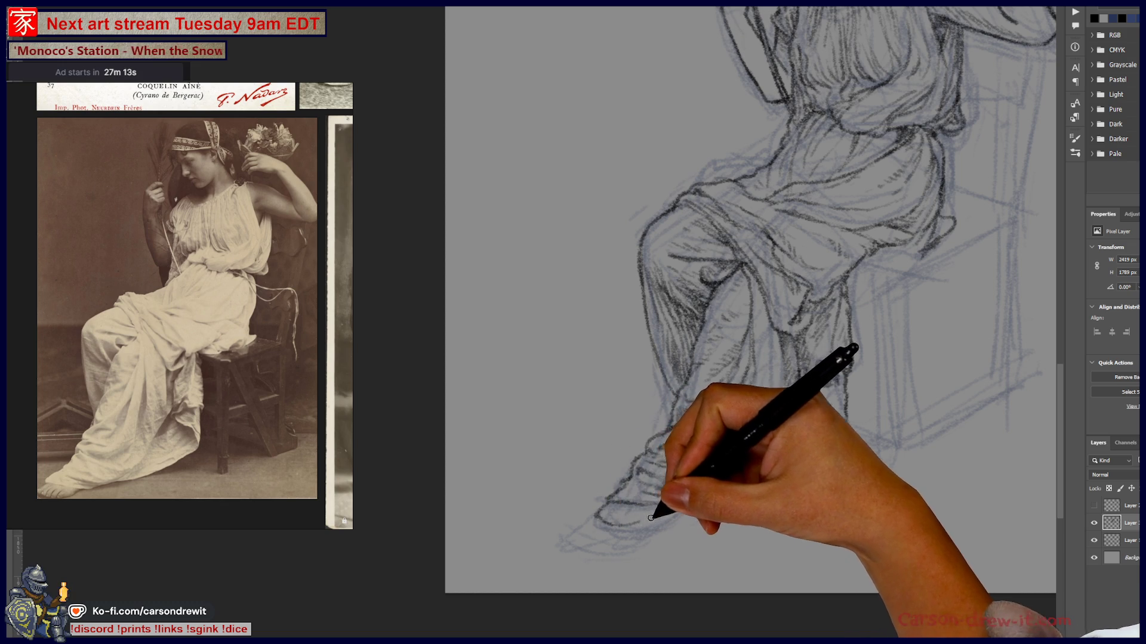
pyautogui.moveTo(657, 525)
pyautogui.mouseDown()
pyautogui.moveTo(633, 522)
pyautogui.moveTo(650, 537)
pyautogui.mouseUp()
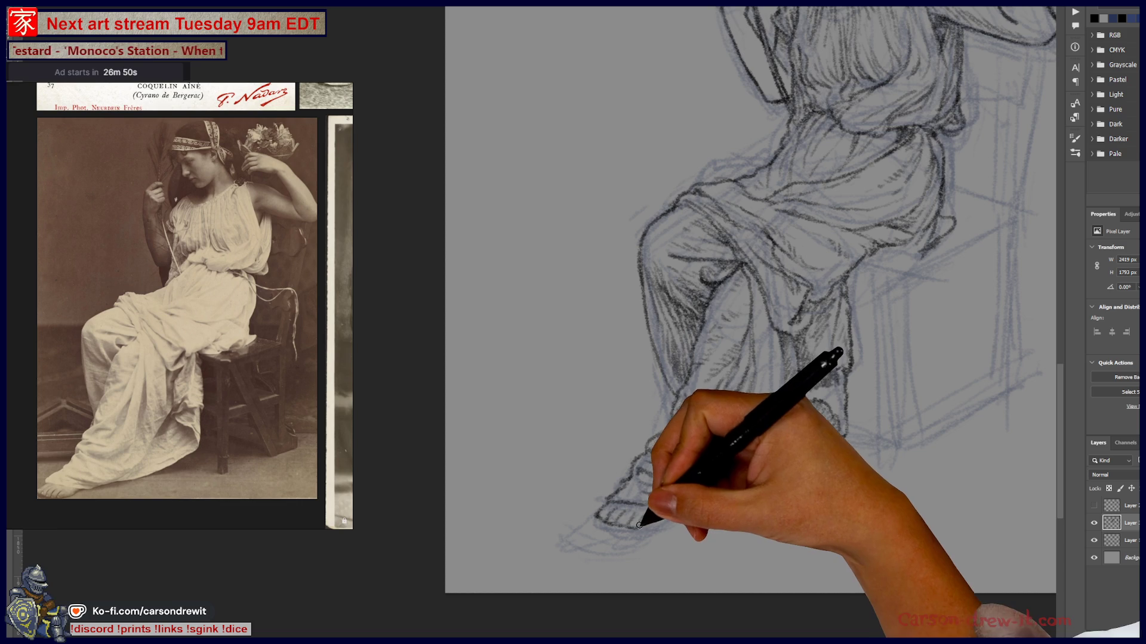
pyautogui.moveTo(831, 486)
pyautogui.mouseDown()
pyautogui.moveTo(614, 537)
pyautogui.moveTo(545, 593)
pyautogui.mouseUp()
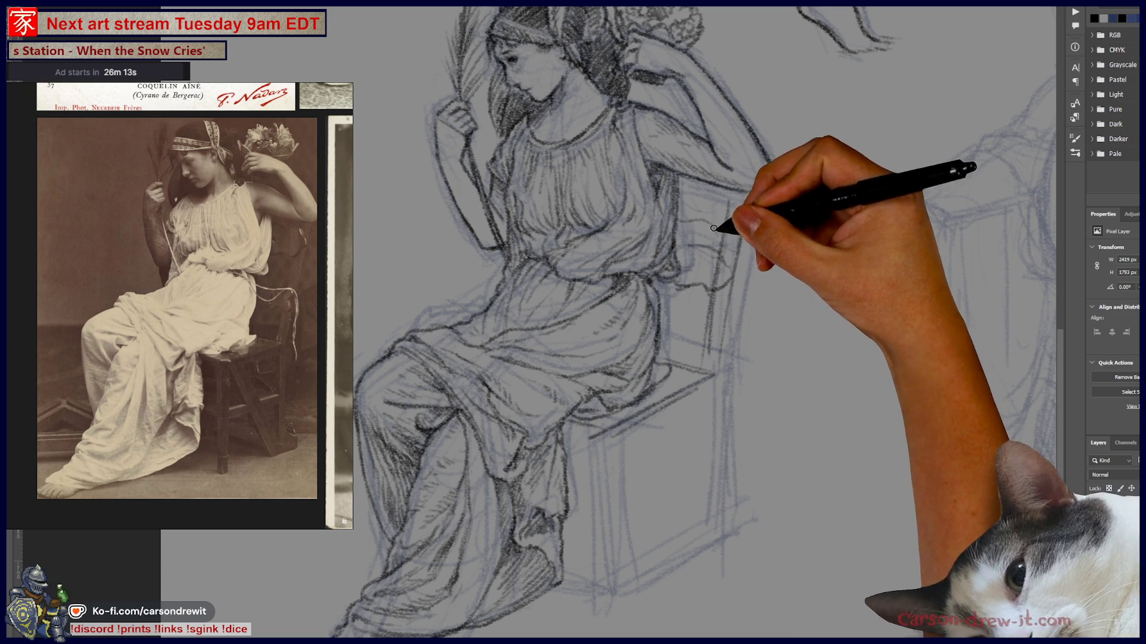
pyautogui.moveTo(753, 338)
pyautogui.mouseDown()
pyautogui.moveTo(782, 371)
pyautogui.moveTo(774, 380)
pyautogui.mouseUp()
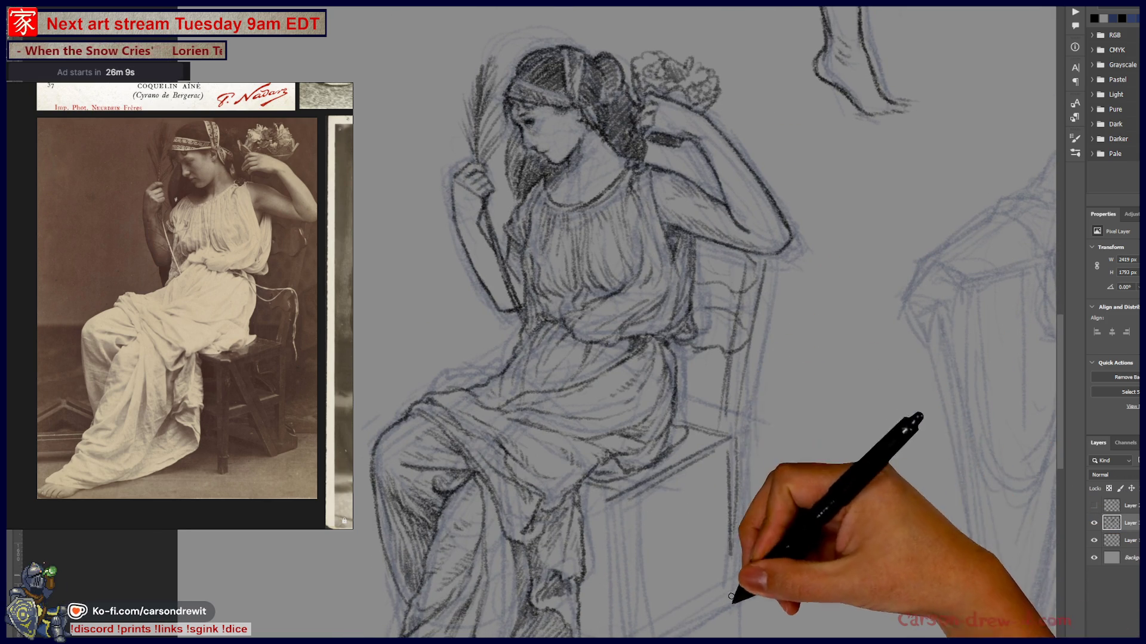
# Trace the chair seat edge and cross-bracing with a dark pencil line, then zoom out
pyautogui.scroll(-3, 732, 579)
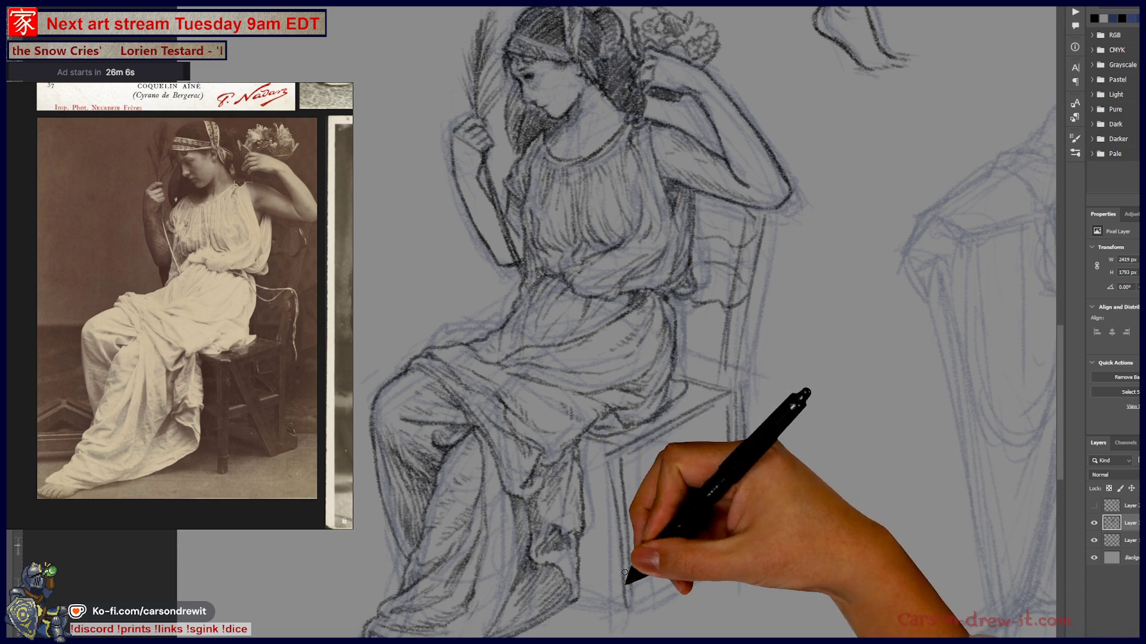
pyautogui.moveTo(638, 453); pyautogui.dragTo(722, 468)
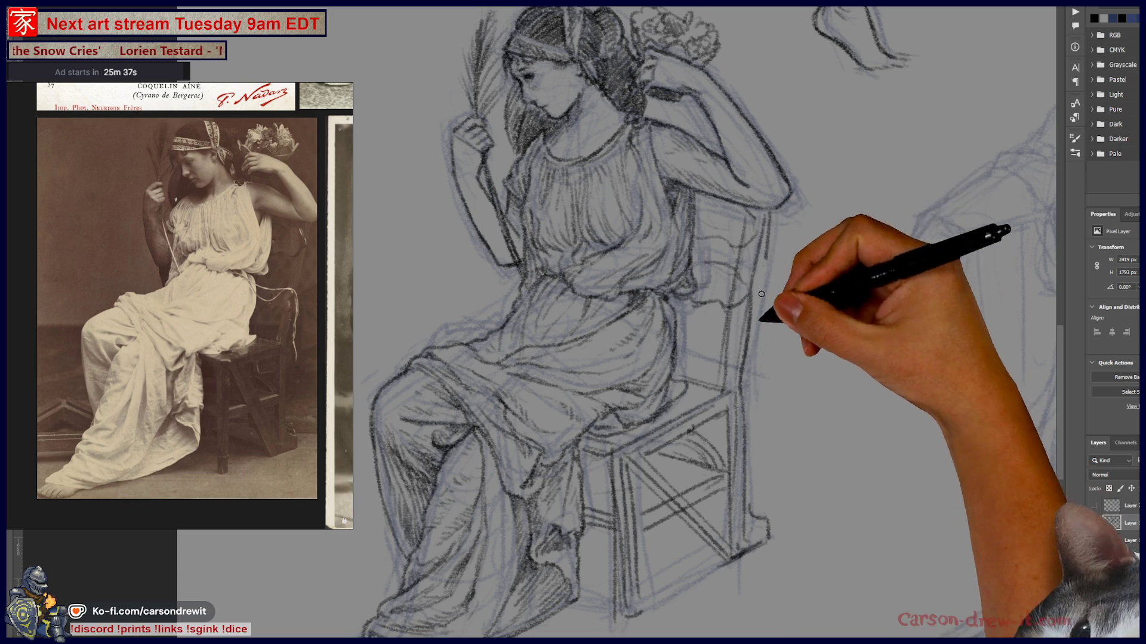
pyautogui.moveTo(794, 346); pyautogui.dragTo(727, 393)
pyautogui.hotkey('ctrl', '-')
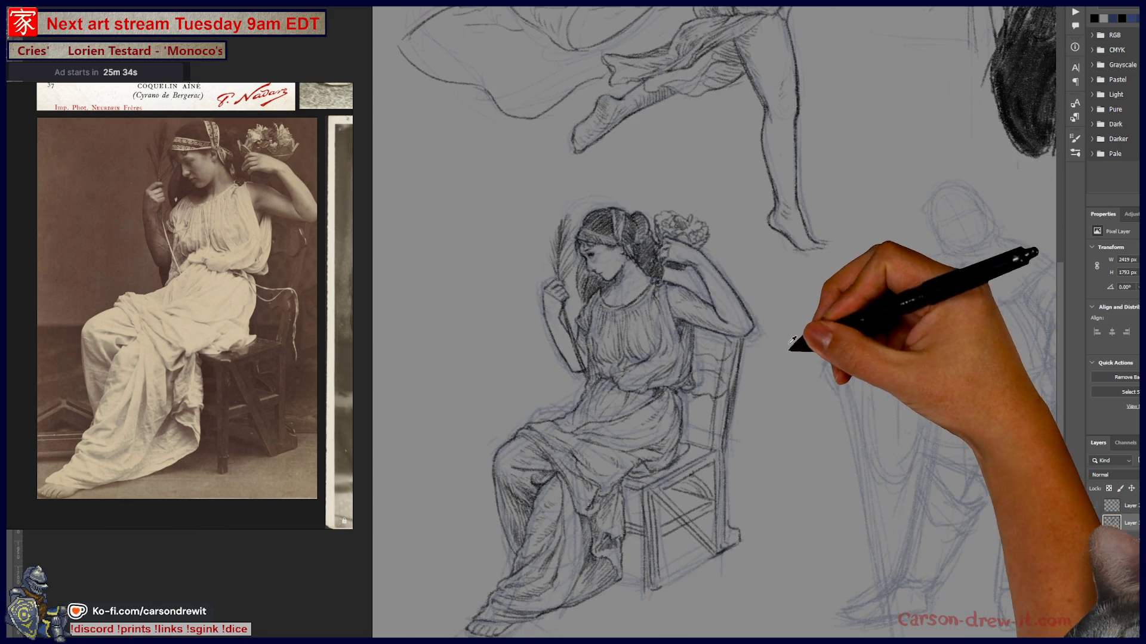
# Pan from the seated woman across the rough blue figures up to the inked dancer and men
pyautogui.moveTo(636, 426)
pyautogui.mouseDown()
pyautogui.moveTo(609, 417)
pyautogui.moveTo(639, 435)
pyautogui.moveTo(606, 417)
pyautogui.moveTo(437, 395)
pyautogui.mouseUp()
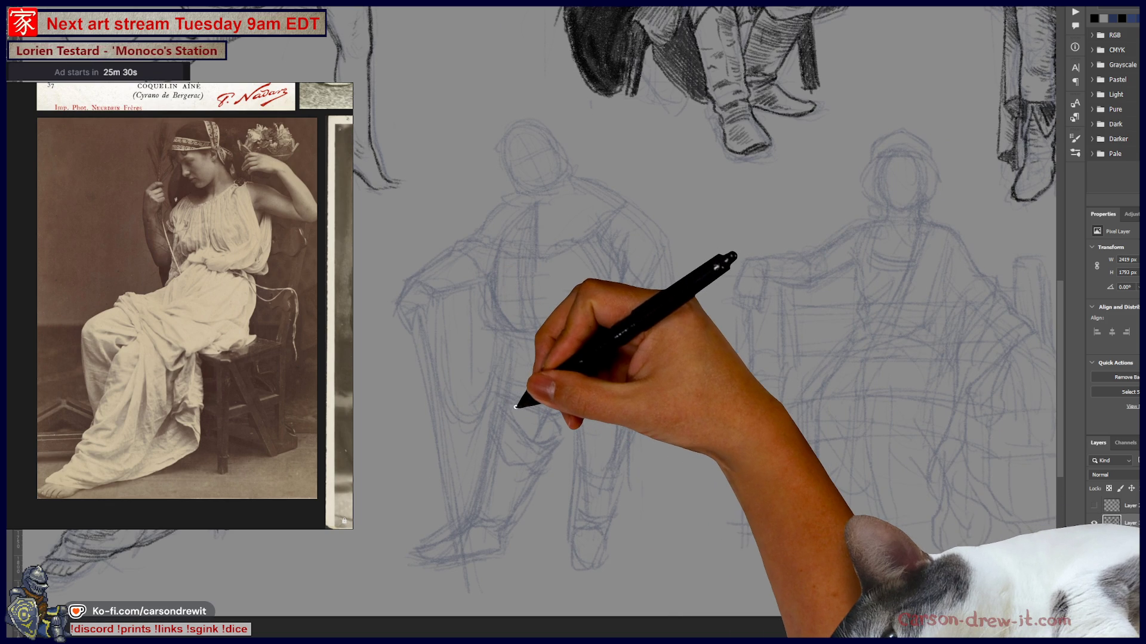
pyautogui.moveTo(471, 402); pyautogui.dragTo(609, 399)
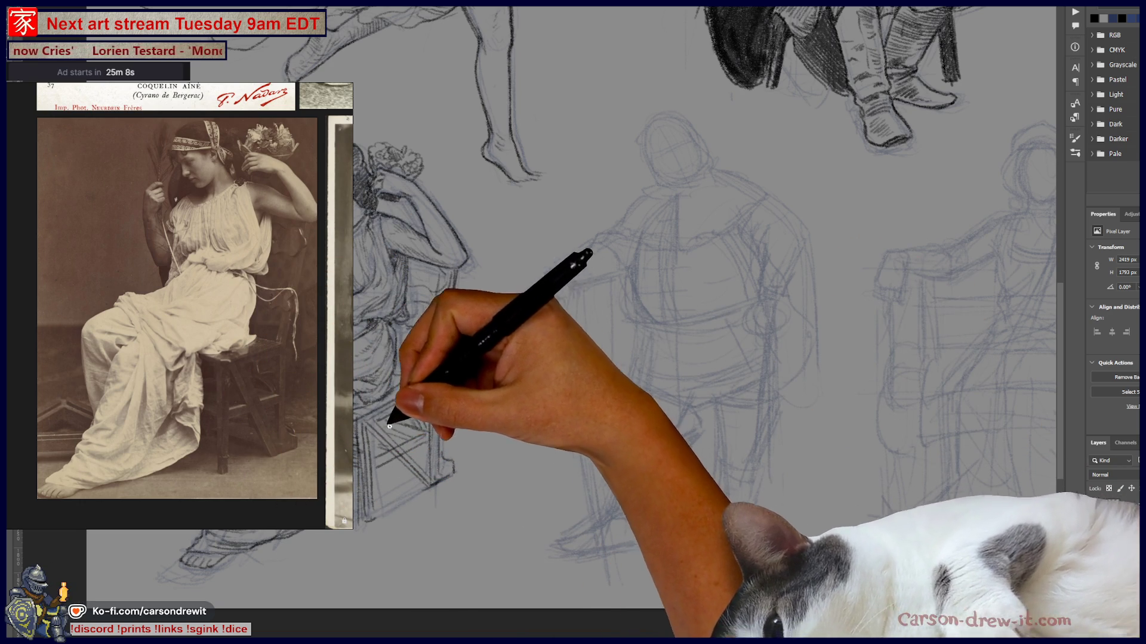
pyautogui.moveTo(601, 435); pyautogui.dragTo(402, 486)
pyautogui.moveTo(568, 460); pyautogui.dragTo(618, 471)
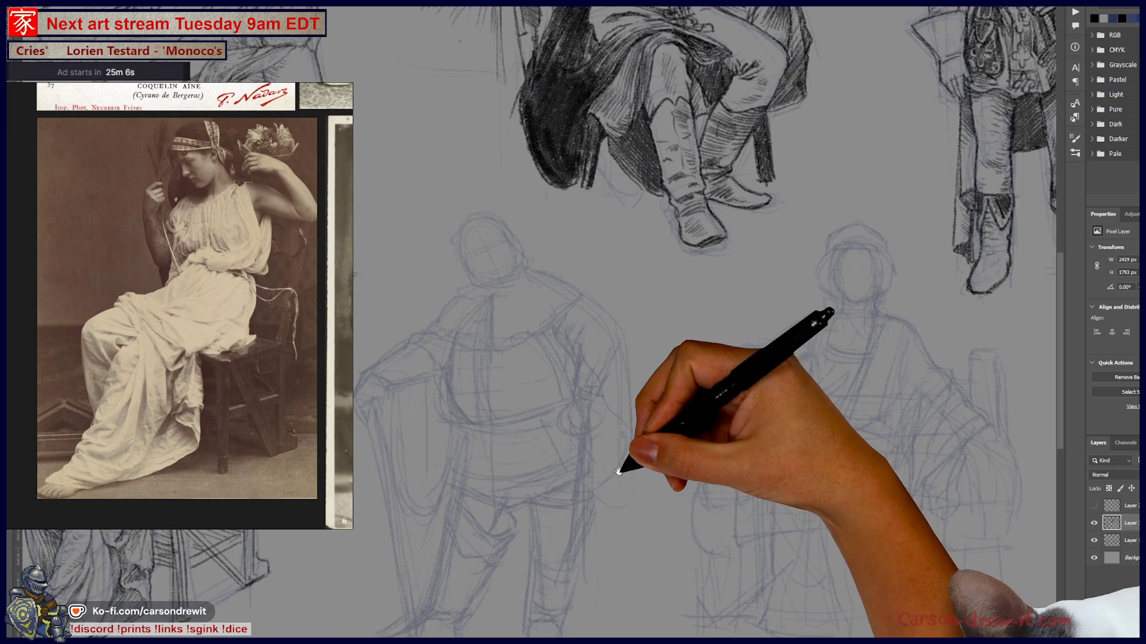
pyautogui.hotkey('ctrl', '-')
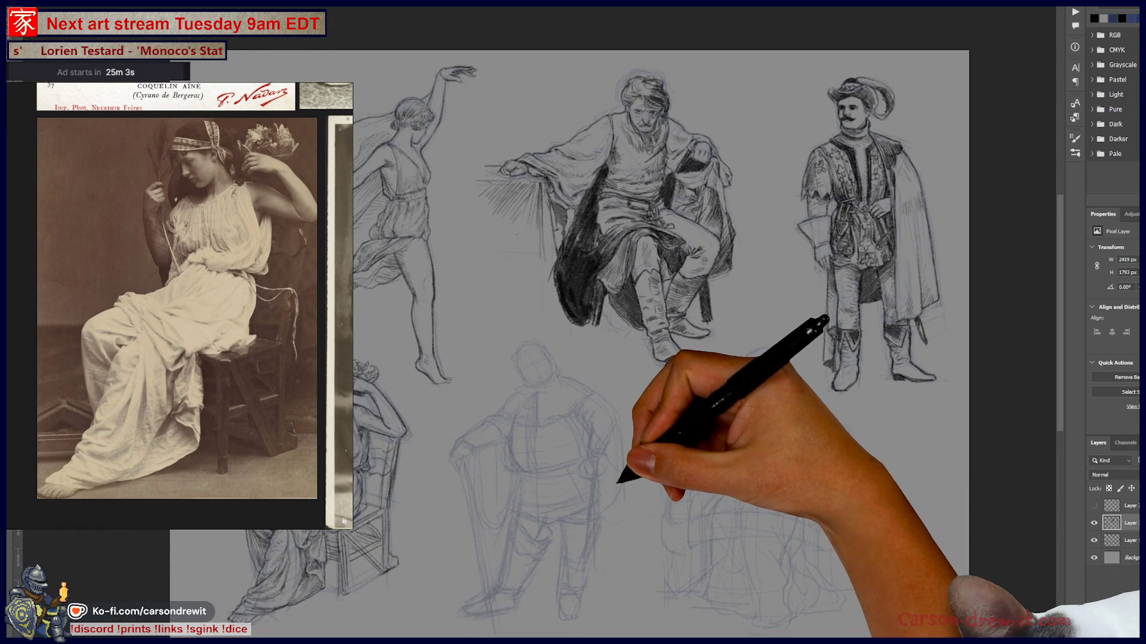
pyautogui.scroll(3, 622, 488)
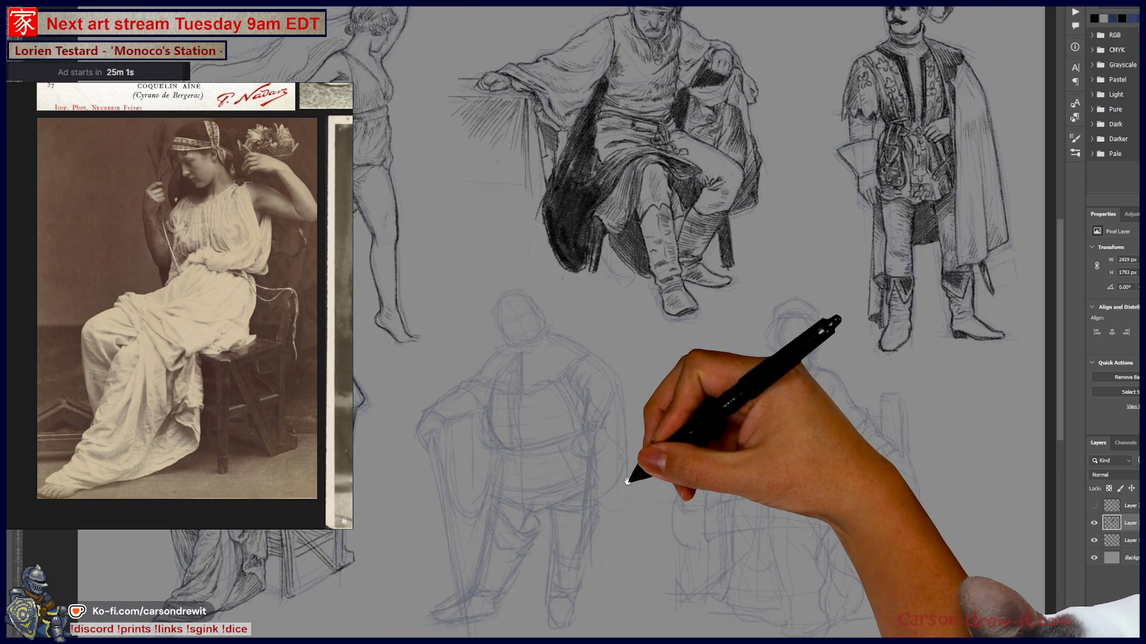
pyautogui.scroll(-1, 625, 493)
pyautogui.scroll(-1, 651, 477)
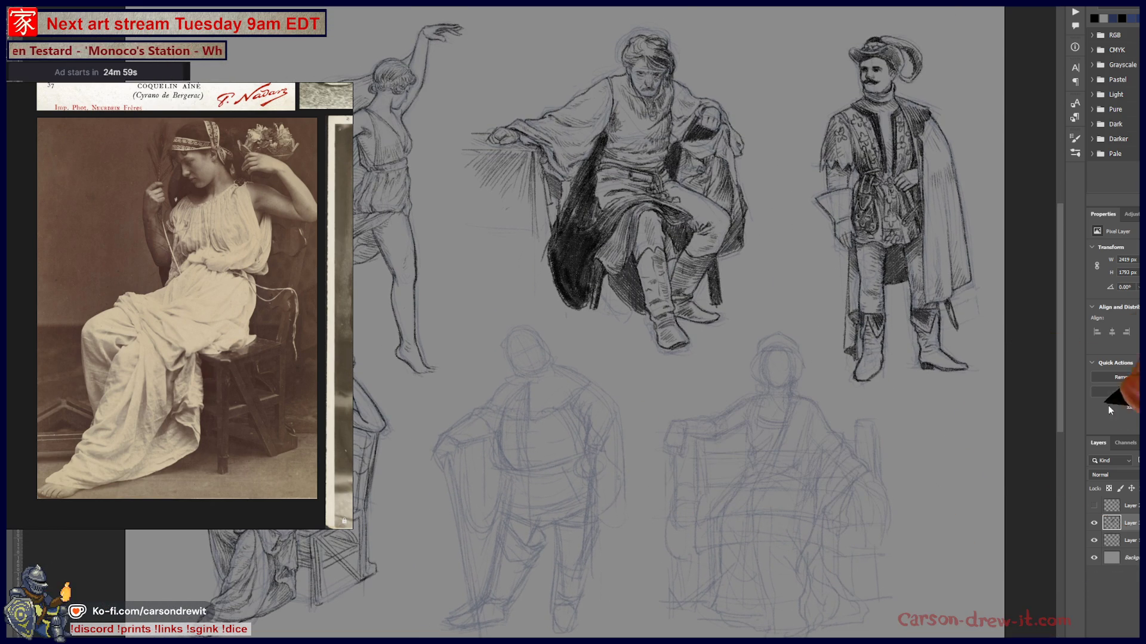
# Hide the ink layer, swap which rough sketch layer is visible, and close the PureRef window
pyautogui.click(1095, 525)
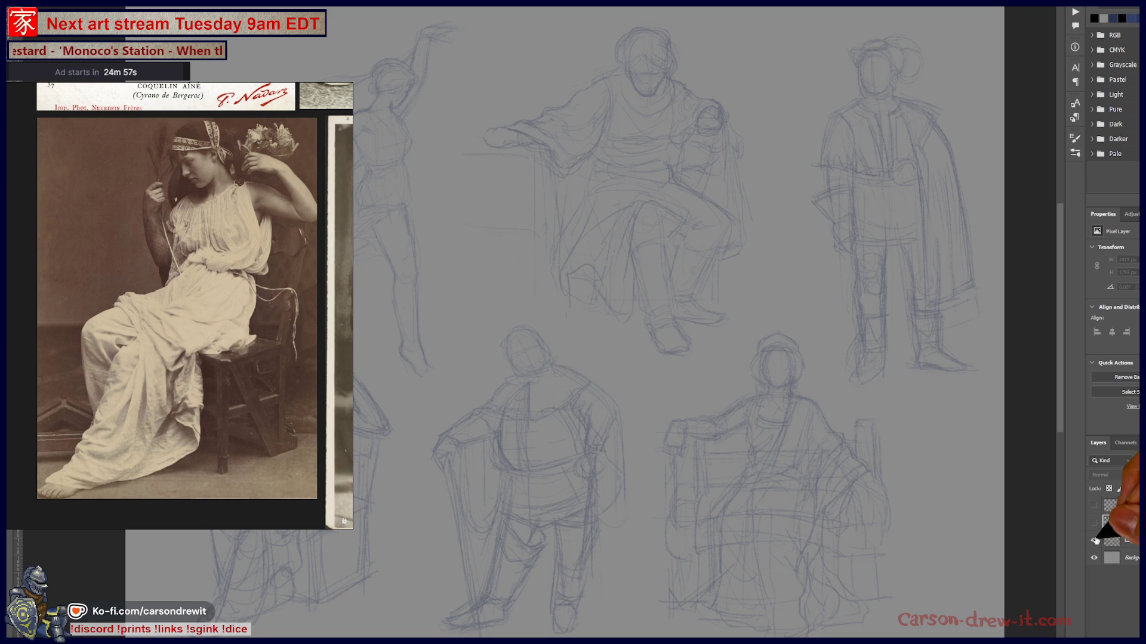
pyautogui.click(1094, 506)
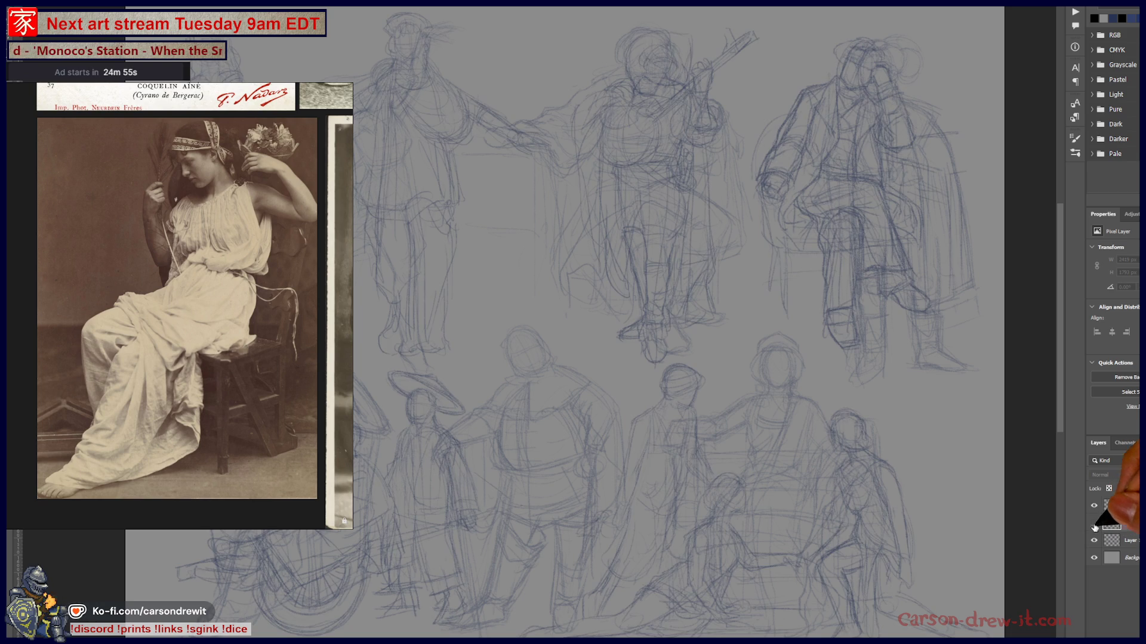
pyautogui.click(1094, 544)
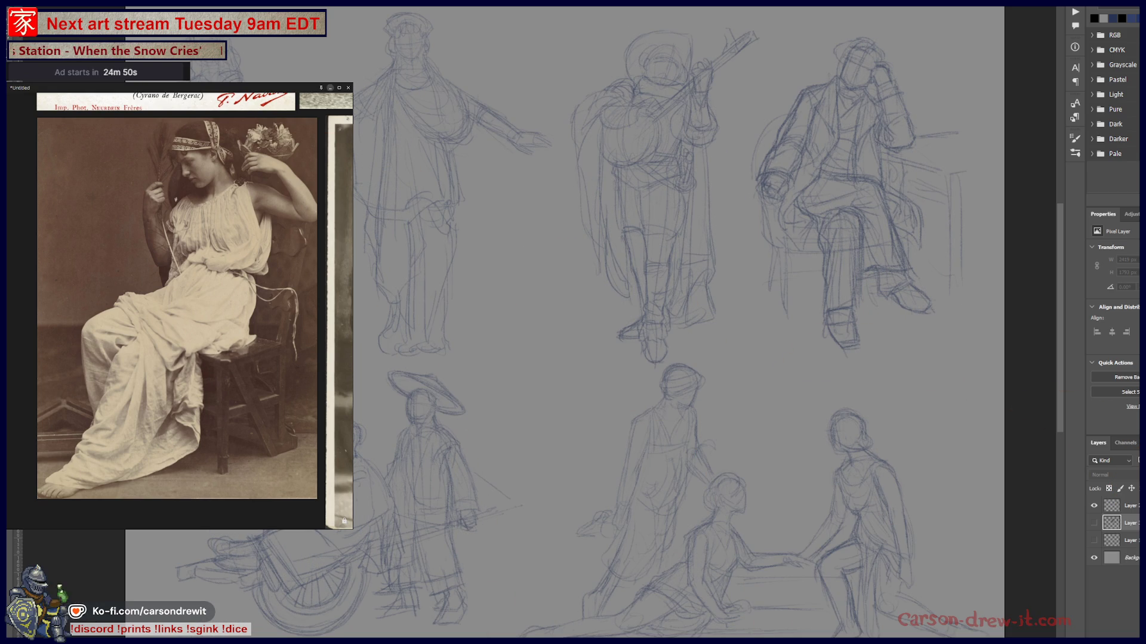
pyautogui.click(330, 87)
# Zoom and pan around the sketch sheet to centre on the two gowned standing figures
pyautogui.moveTo(653, 292)
pyautogui.mouseDown()
pyautogui.moveTo(670, 328)
pyautogui.moveTo(742, 320)
pyautogui.moveTo(813, 184)
pyautogui.mouseUp()
pyautogui.moveTo(800, 422); pyautogui.dragTo(775, 442)
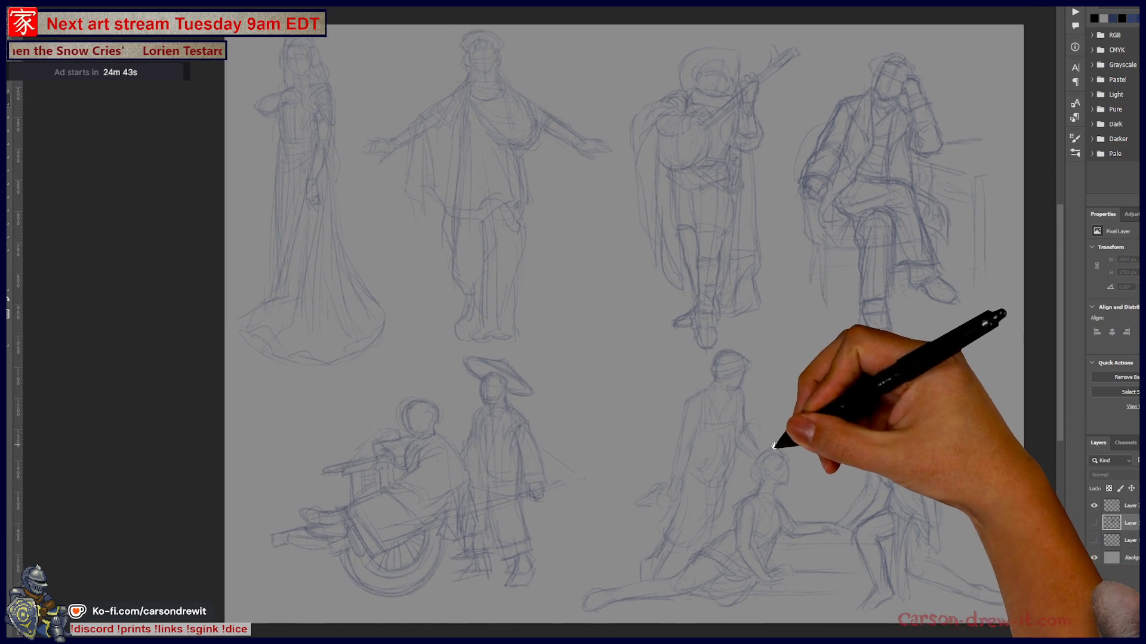
pyautogui.moveTo(710, 80); pyautogui.dragTo(704, 77)
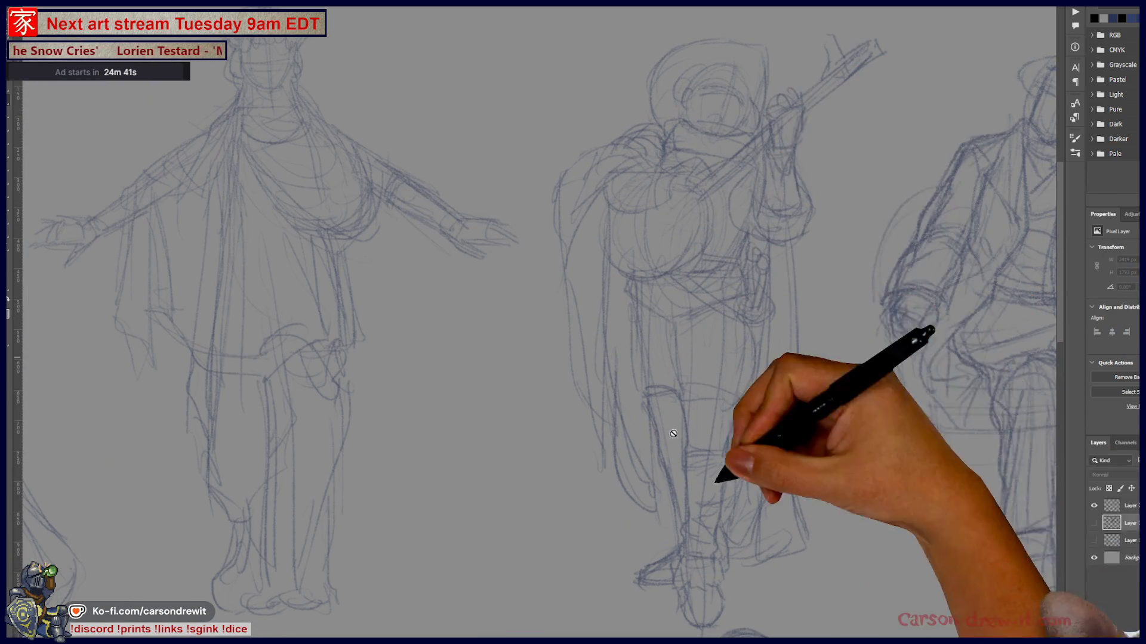
pyautogui.moveTo(616, 272); pyautogui.dragTo(591, 274)
pyautogui.moveTo(752, 495)
pyautogui.mouseDown()
pyautogui.moveTo(722, 451)
pyautogui.moveTo(657, 417)
pyautogui.moveTo(657, 519)
pyautogui.moveTo(698, 286)
pyautogui.mouseUp()
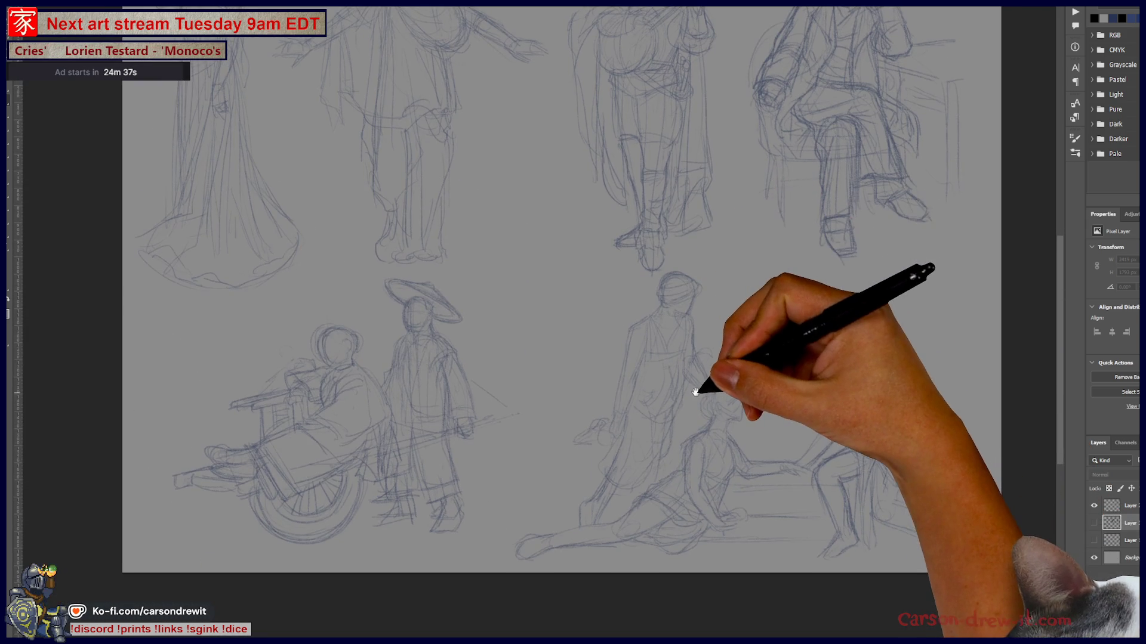
pyautogui.moveTo(567, 324); pyautogui.dragTo(645, 480)
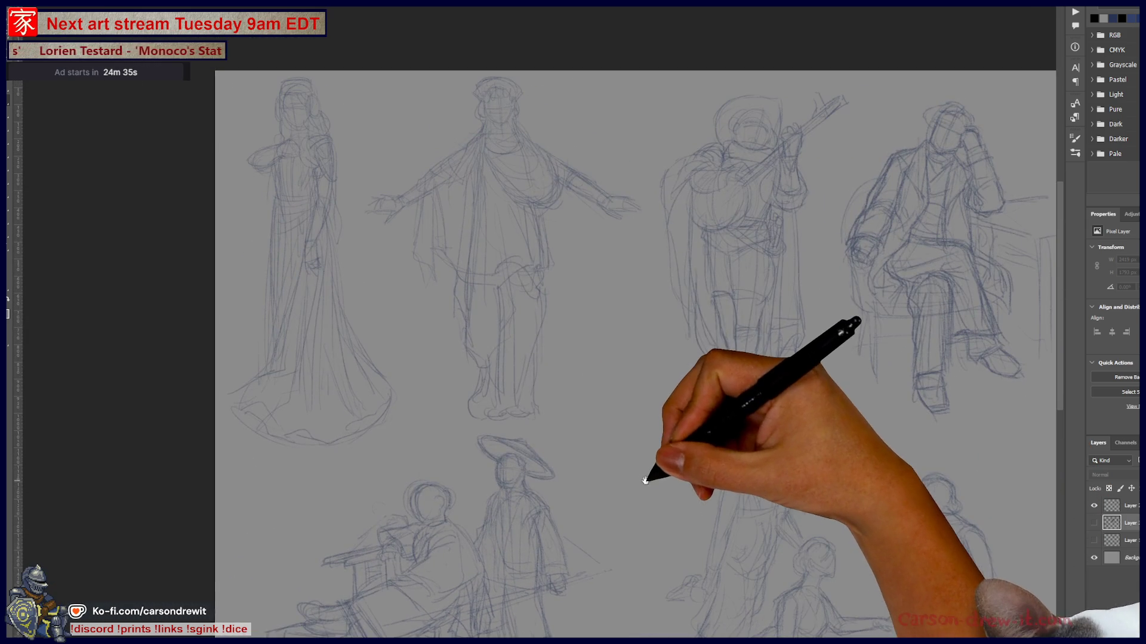
pyautogui.moveTo(489, 215); pyautogui.dragTo(528, 197)
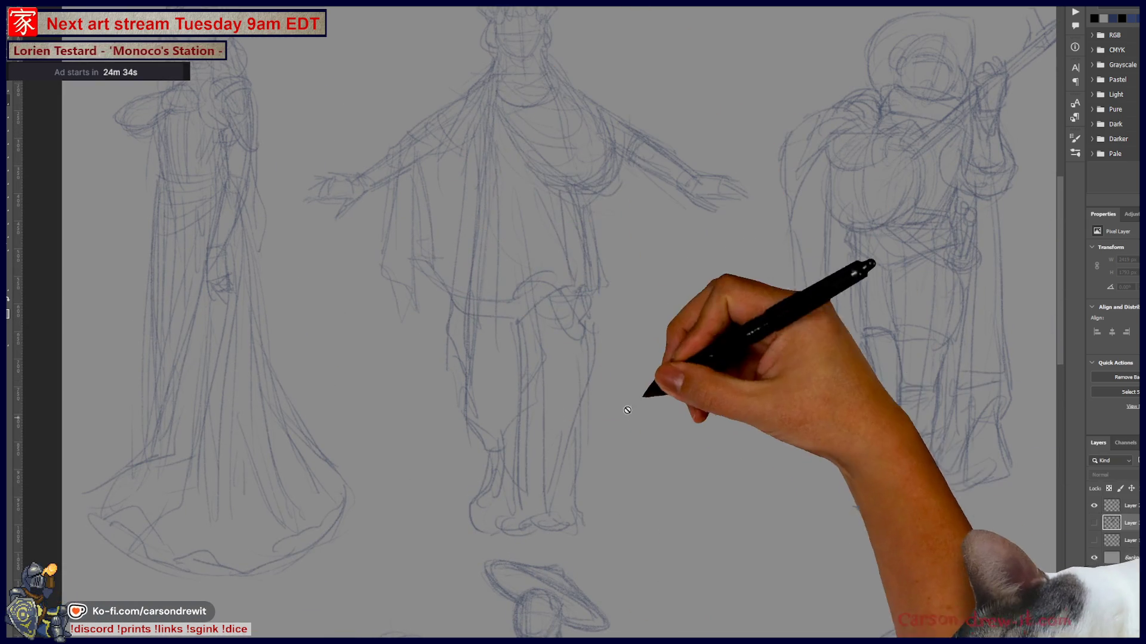
pyautogui.moveTo(602, 301); pyautogui.dragTo(631, 369)
pyautogui.moveTo(576, 427); pyautogui.dragTo(862, 400)
pyautogui.moveTo(597, 358)
pyautogui.mouseDown()
pyautogui.moveTo(637, 360)
pyautogui.moveTo(501, 379)
pyautogui.mouseUp()
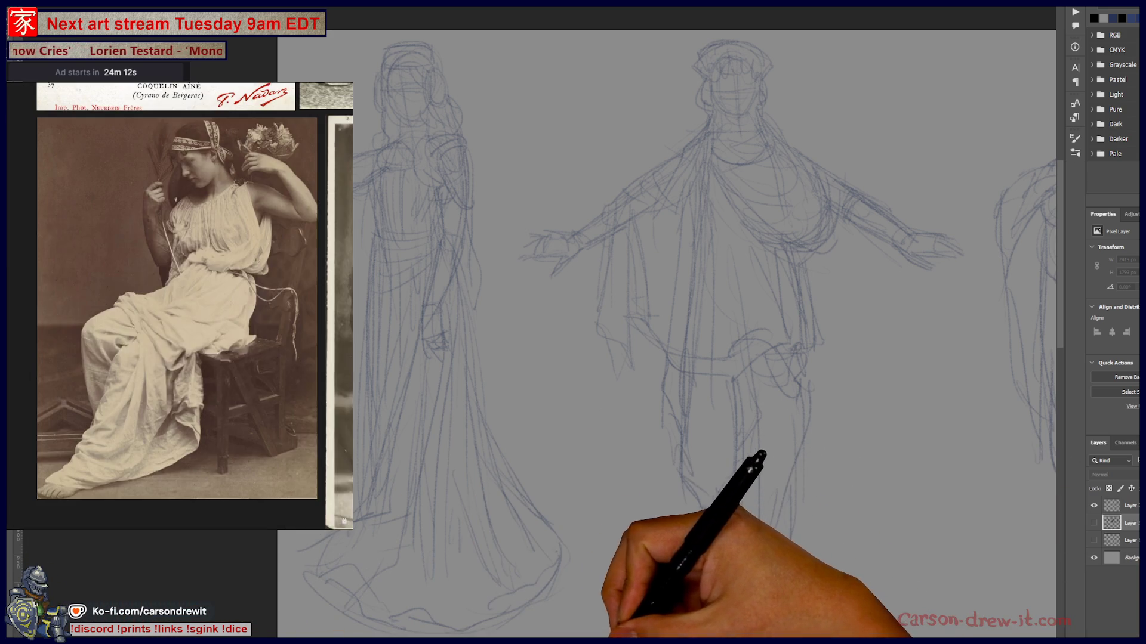
# Zoom PureRef into the caped lute player photo, pan to its lower part, then switch to the browser
pyautogui.scroll(-5, 191, 313)
pyautogui.scroll(-4, 191, 312)
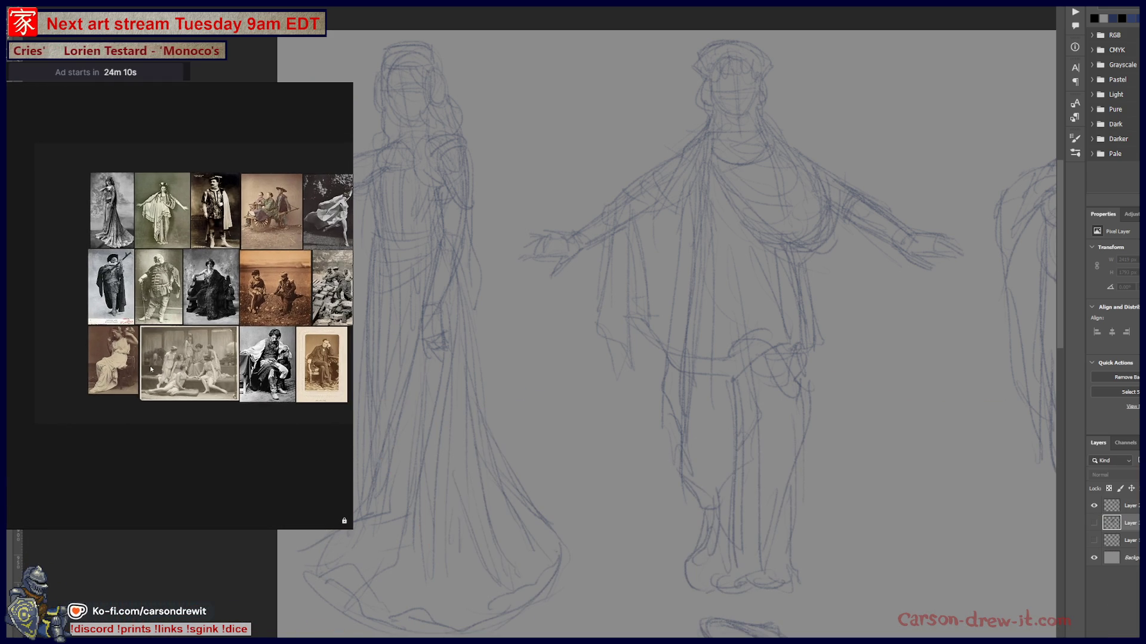
pyautogui.scroll(8, 108, 273)
pyautogui.scroll(4, 108, 272)
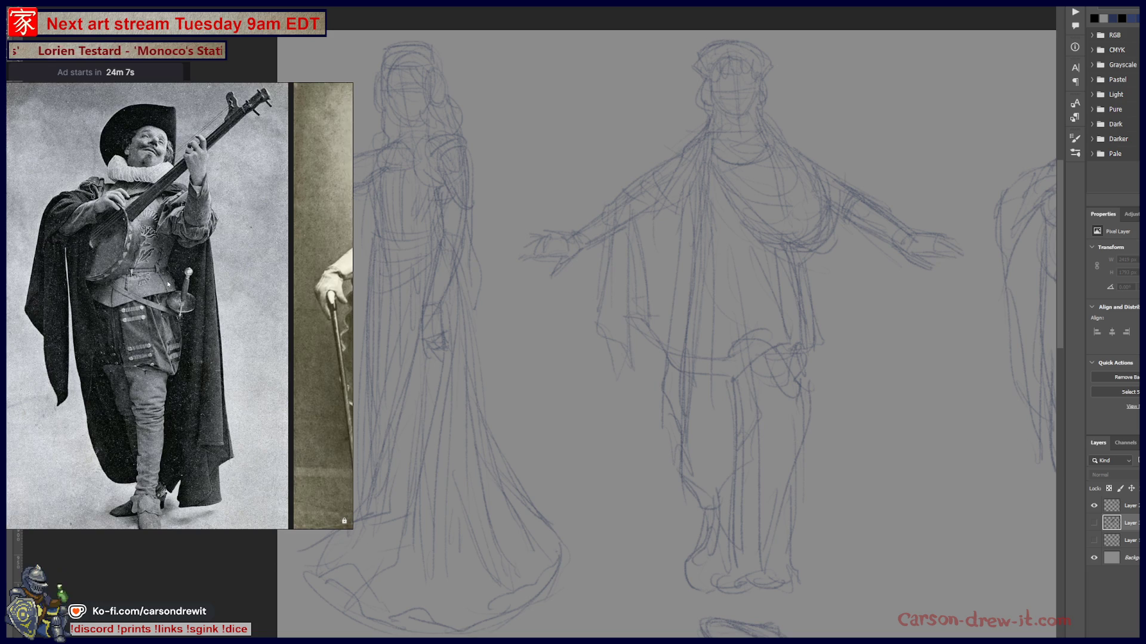
pyautogui.scroll(2, 189, 281)
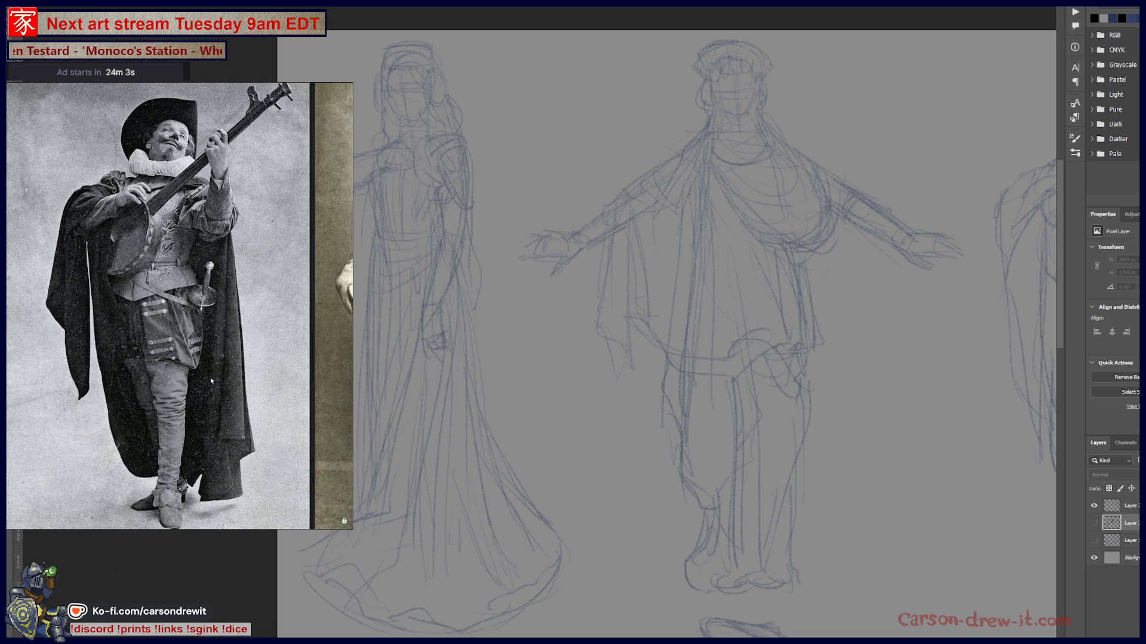
pyautogui.moveTo(220, 403)
pyautogui.mouseDown()
pyautogui.moveTo(228, 289)
pyautogui.moveTo(241, 328)
pyautogui.moveTo(221, 409)
pyautogui.mouseUp()
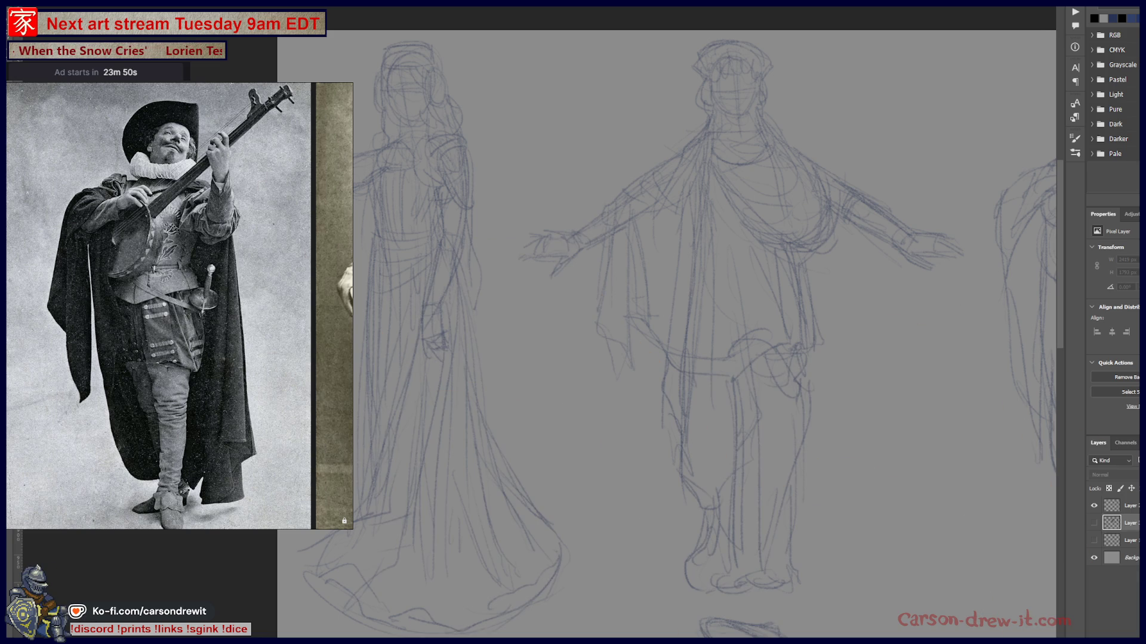
pyautogui.hotkey('alt', 'Tab')
pyautogui.hotkey('ctrl', 'Tab')
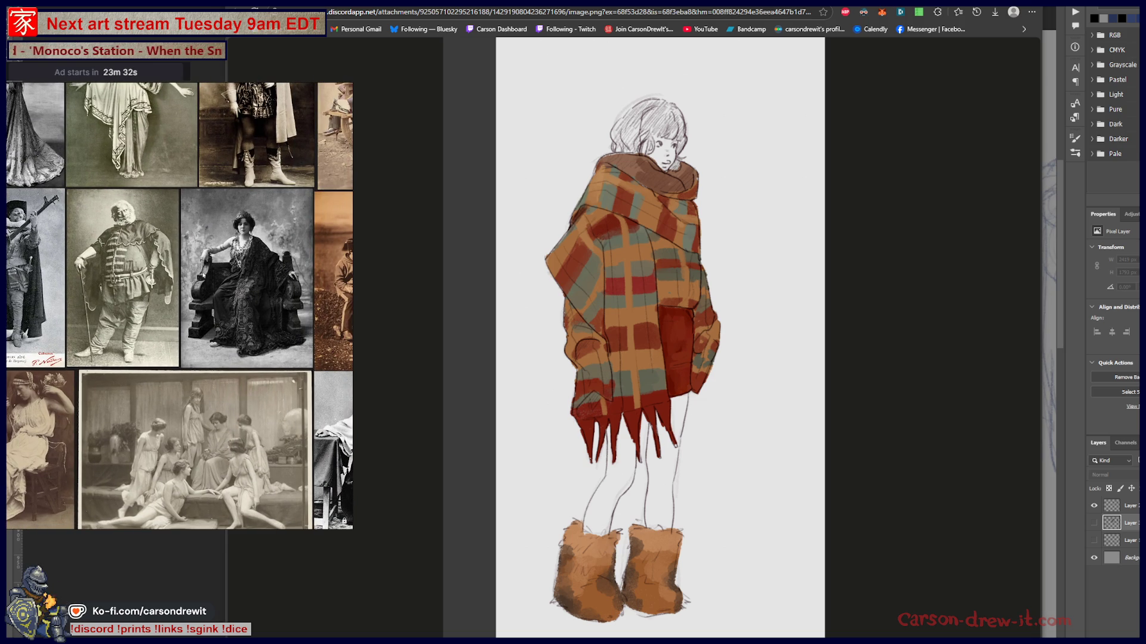
# Zoom out the PureRef board, enlarge the second costume photo, then pan along neighbouring photos
pyautogui.scroll(5, 149, 263)
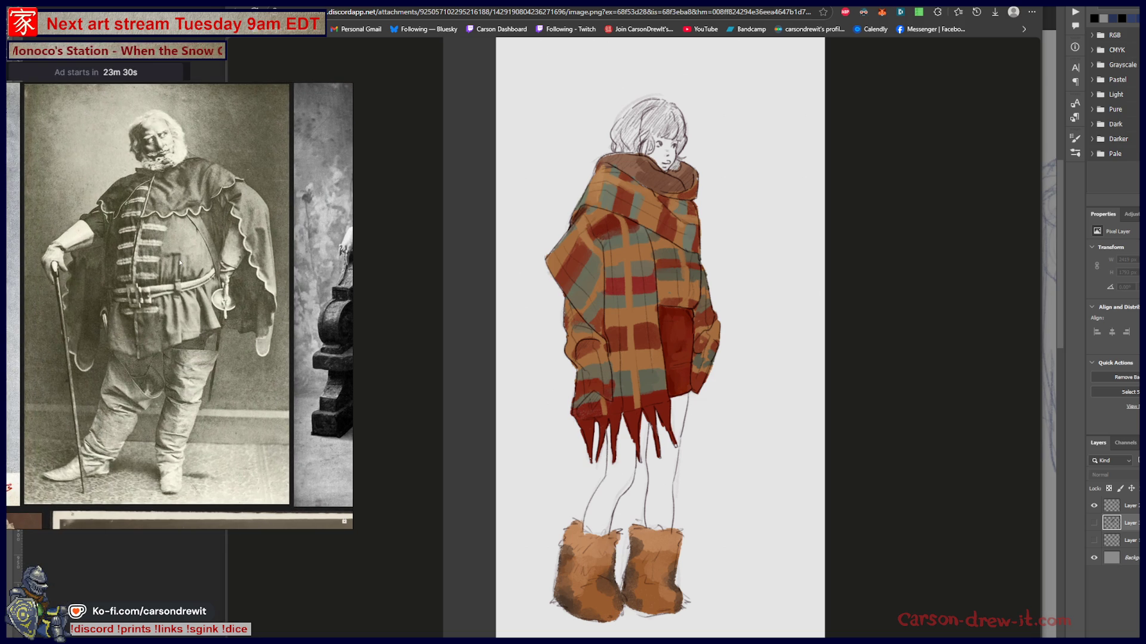
pyautogui.scroll(-5, 282, 295)
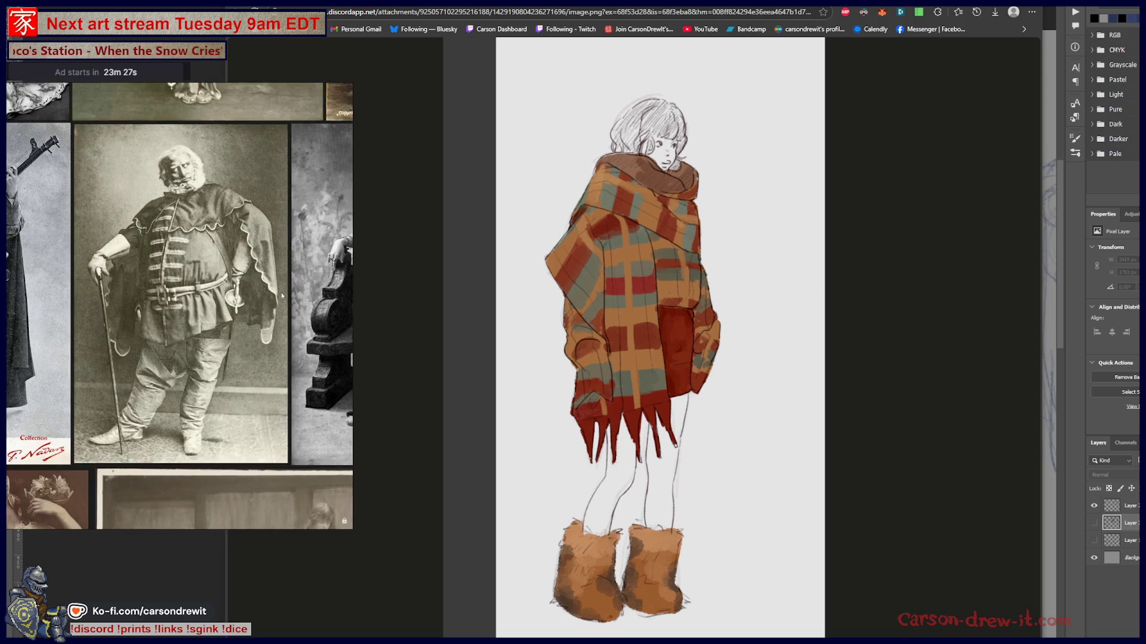
pyautogui.scroll(6, 170, 316)
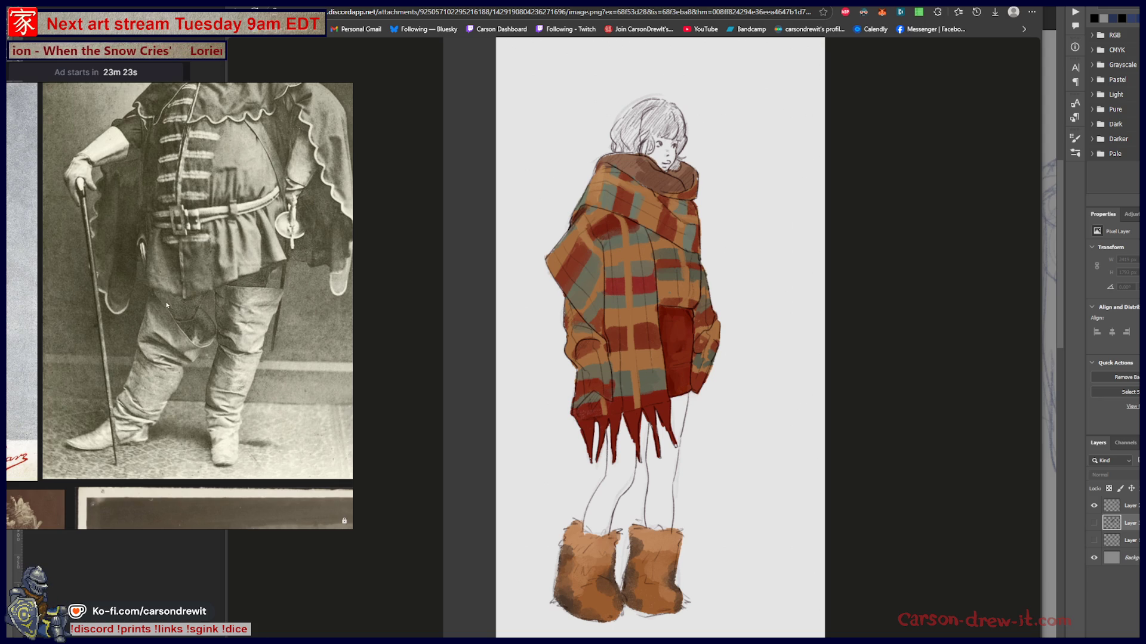
pyautogui.scroll(-5, 230, 310)
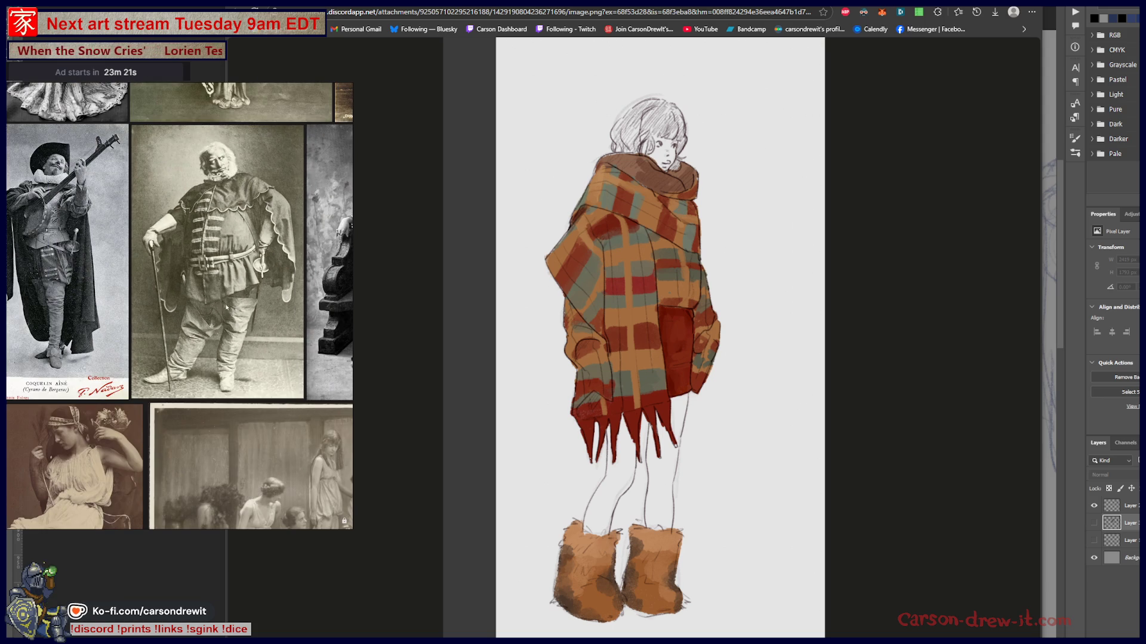
pyautogui.scroll(5, 205, 327)
pyautogui.scroll(5, 166, 397)
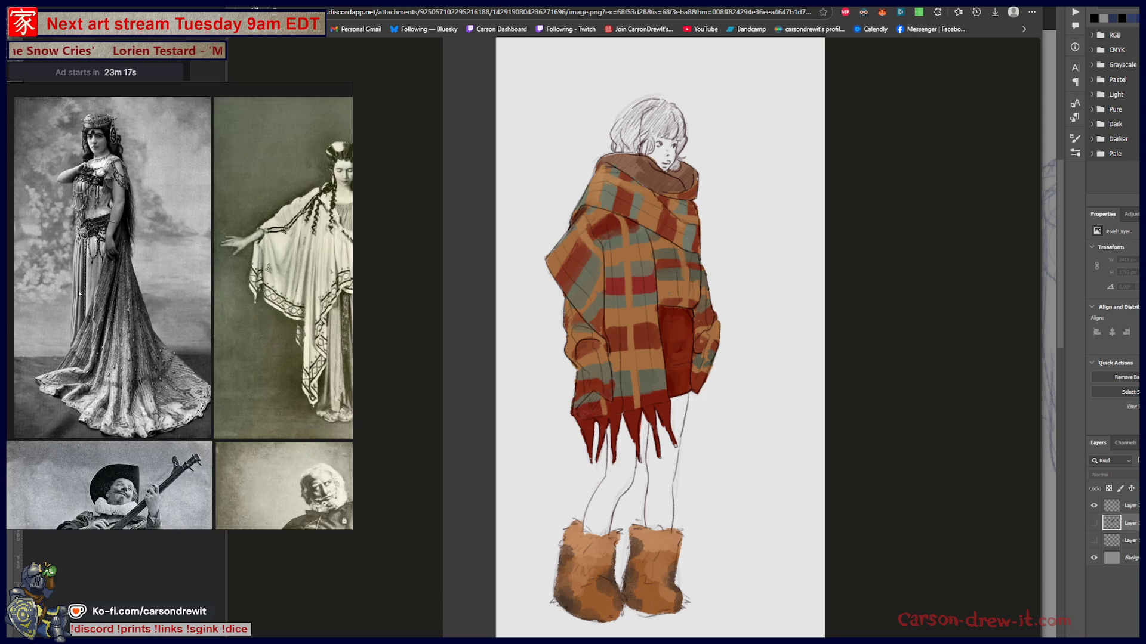
pyautogui.scroll(-1, 147, 358)
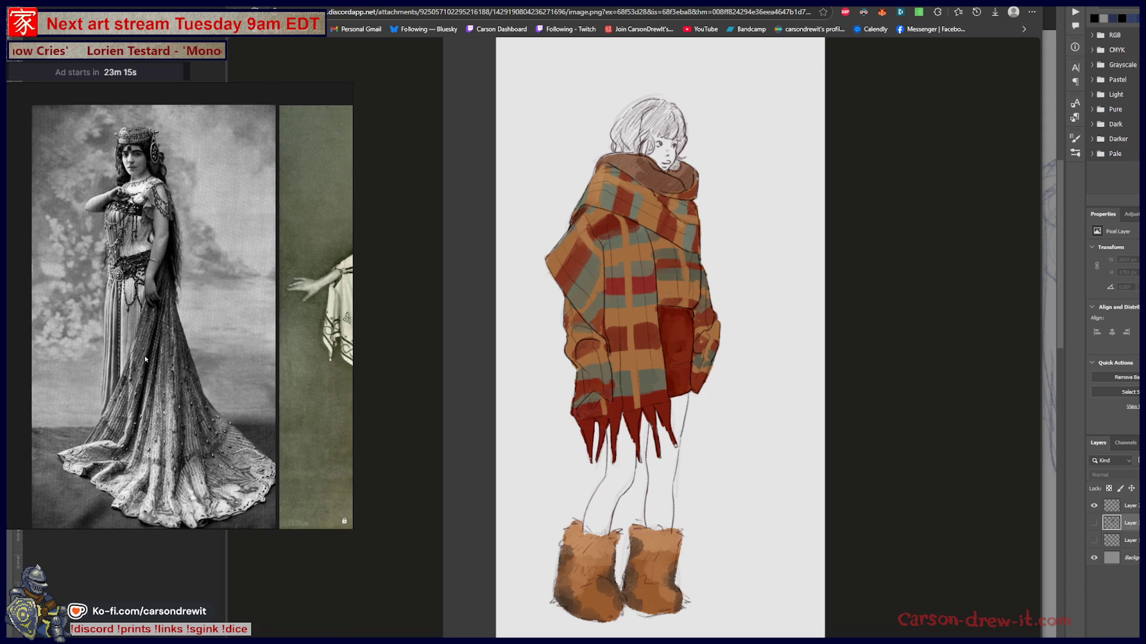
pyautogui.moveTo(260, 354); pyautogui.dragTo(125, 332)
pyautogui.scroll(2, 125, 333)
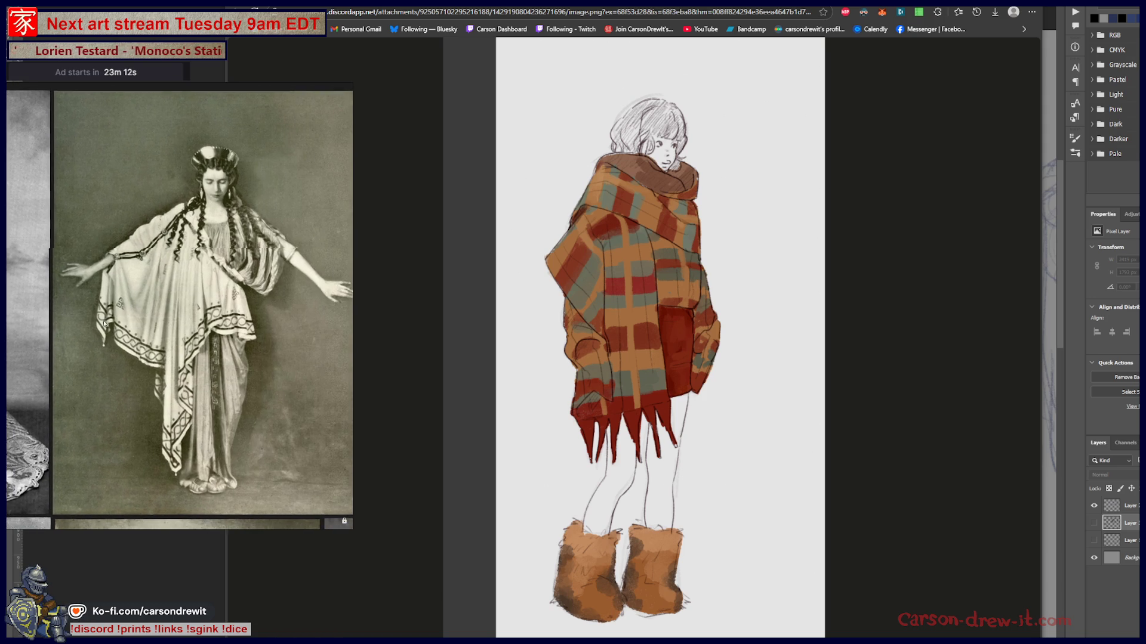
pyautogui.moveTo(272, 352); pyautogui.dragTo(125, 350)
pyautogui.moveTo(323, 340); pyautogui.dragTo(147, 352)
pyautogui.moveTo(245, 353)
pyautogui.mouseDown()
pyautogui.moveTo(146, 353)
pyautogui.moveTo(135, 332)
pyautogui.mouseUp()
# Zoom in on the soldiers-among-crates photo until it fills the window and pan down it
pyautogui.scroll(-3, 135, 331)
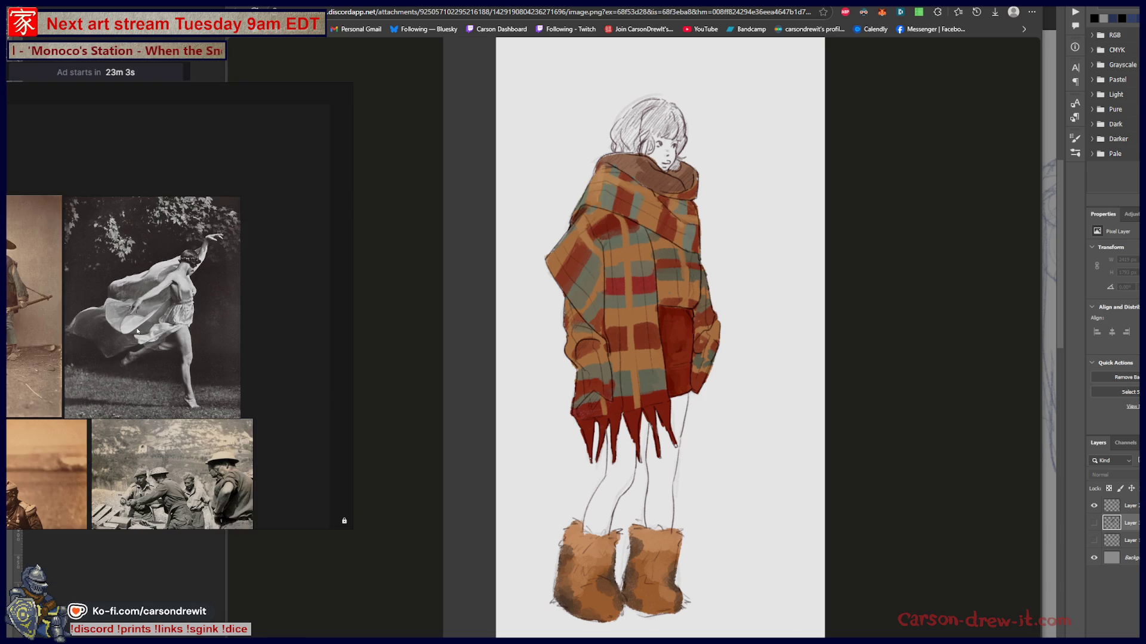
pyautogui.scroll(3, 174, 327)
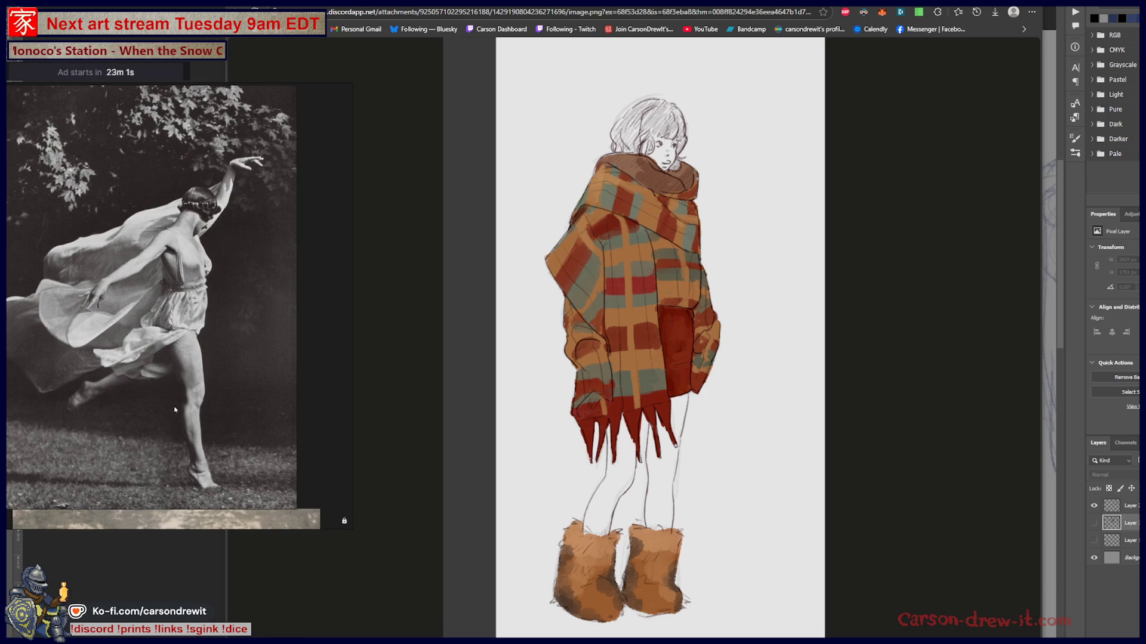
pyautogui.scroll(-2, 175, 410)
pyautogui.moveTo(174, 410); pyautogui.dragTo(199, 364)
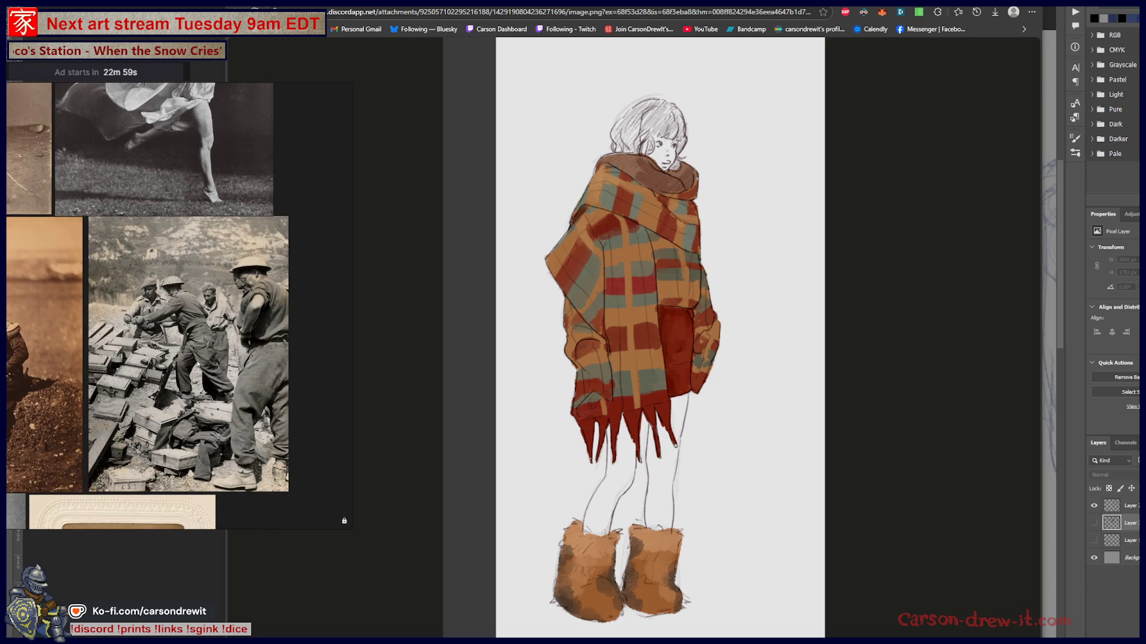
pyautogui.scroll(5, 199, 364)
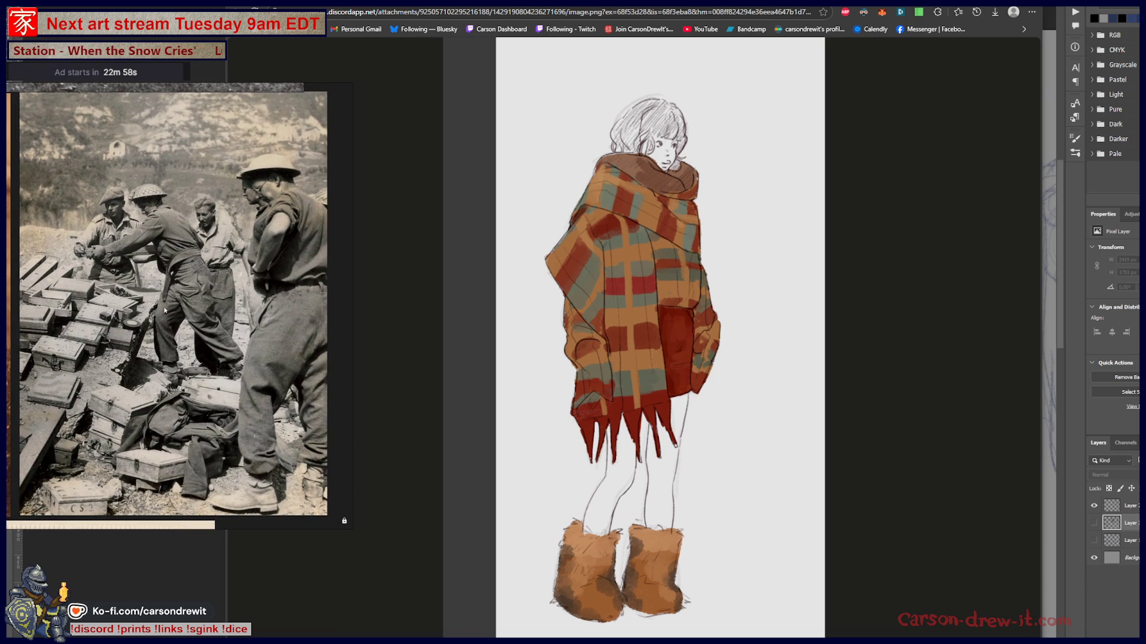
pyautogui.scroll(2, 152, 303)
pyautogui.moveTo(171, 305); pyautogui.dragTo(162, 340)
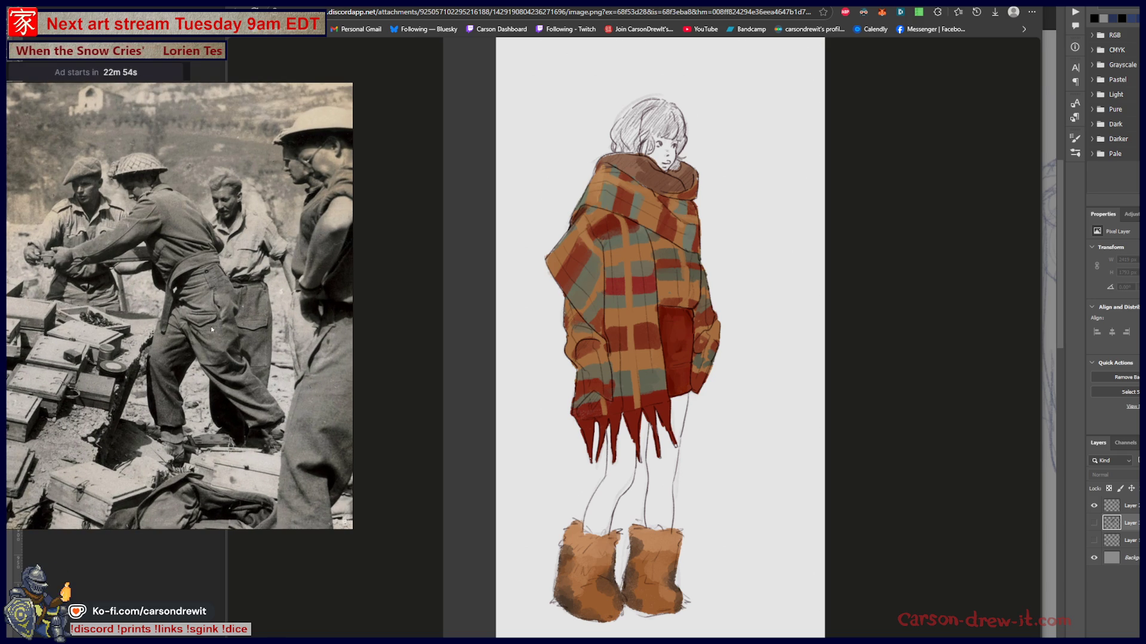
# Zoom in on the soldiers' lower legs, boots and crates to study them closely
pyautogui.scroll(2, 204, 427)
pyautogui.moveTo(145, 361)
pyautogui.mouseDown()
pyautogui.moveTo(114, 301)
pyautogui.moveTo(194, 317)
pyautogui.moveTo(239, 348)
pyautogui.mouseUp()
pyautogui.scroll(-2, 239, 349)
pyautogui.scroll(2, 250, 302)
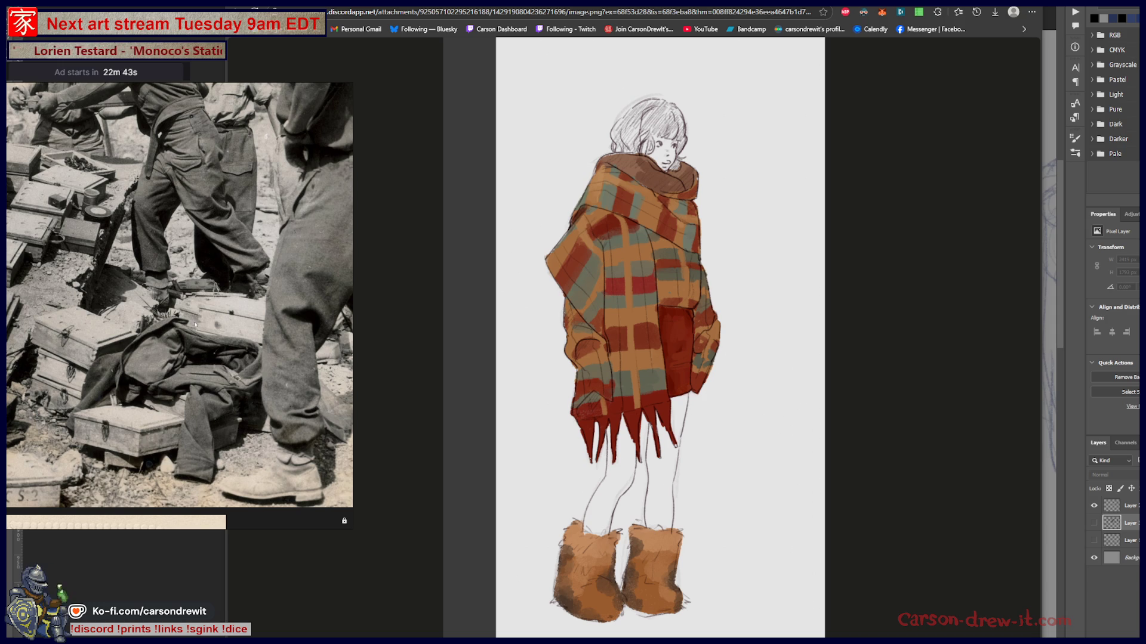
pyautogui.scroll(-3, 188, 332)
pyautogui.scroll(2, 173, 366)
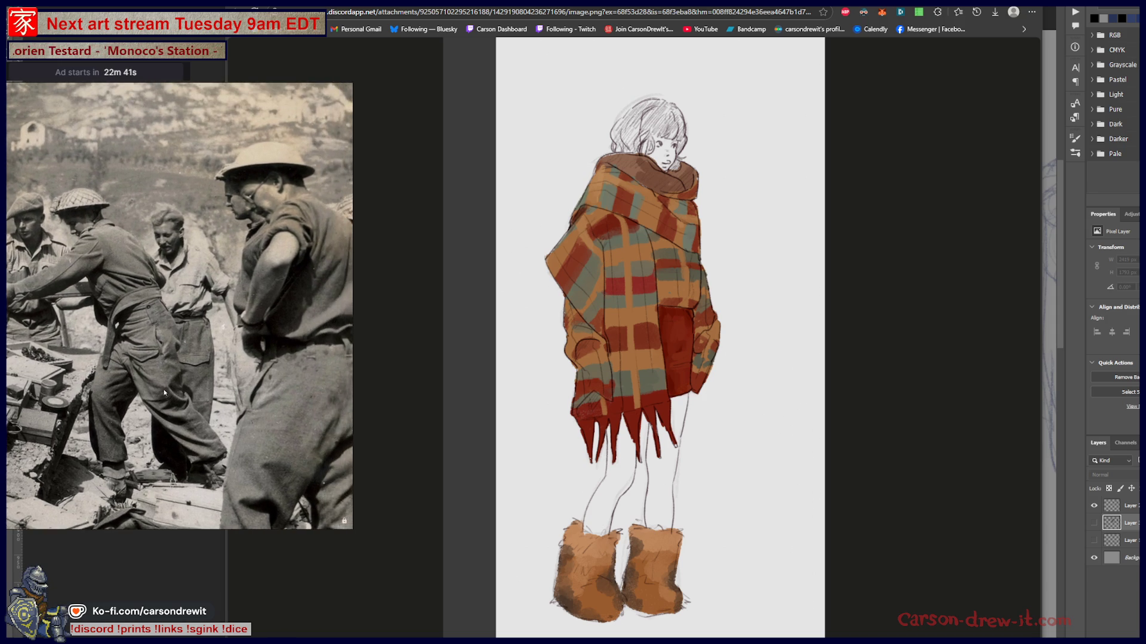
pyautogui.scroll(-2, 164, 392)
pyautogui.scroll(-1, 227, 392)
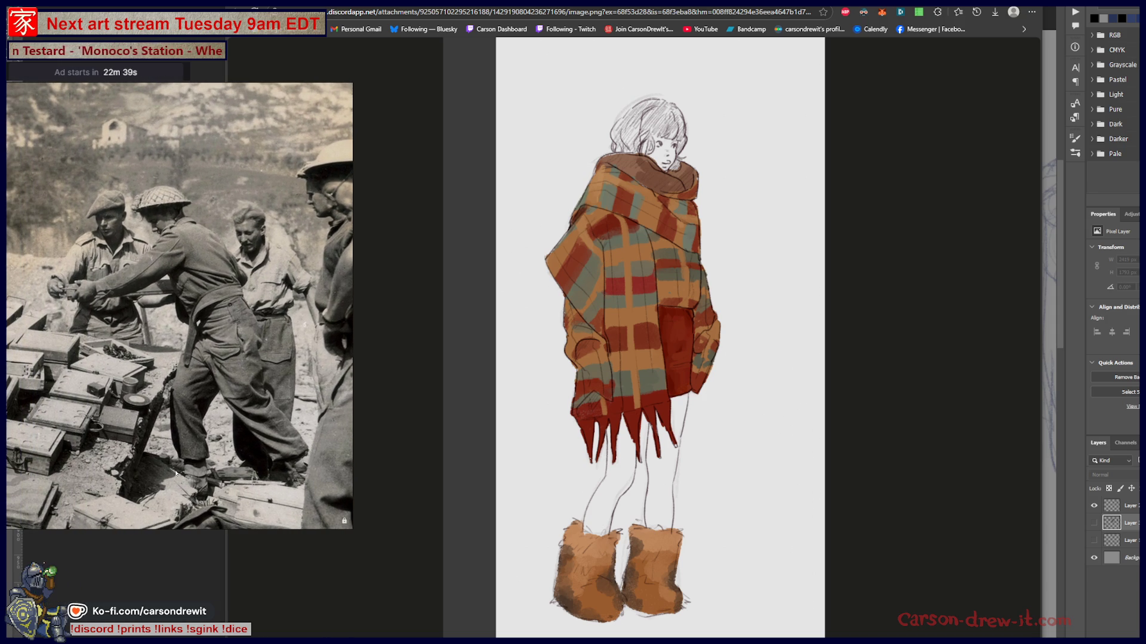
pyautogui.scroll(1, 179, 464)
pyautogui.scroll(3, 174, 421)
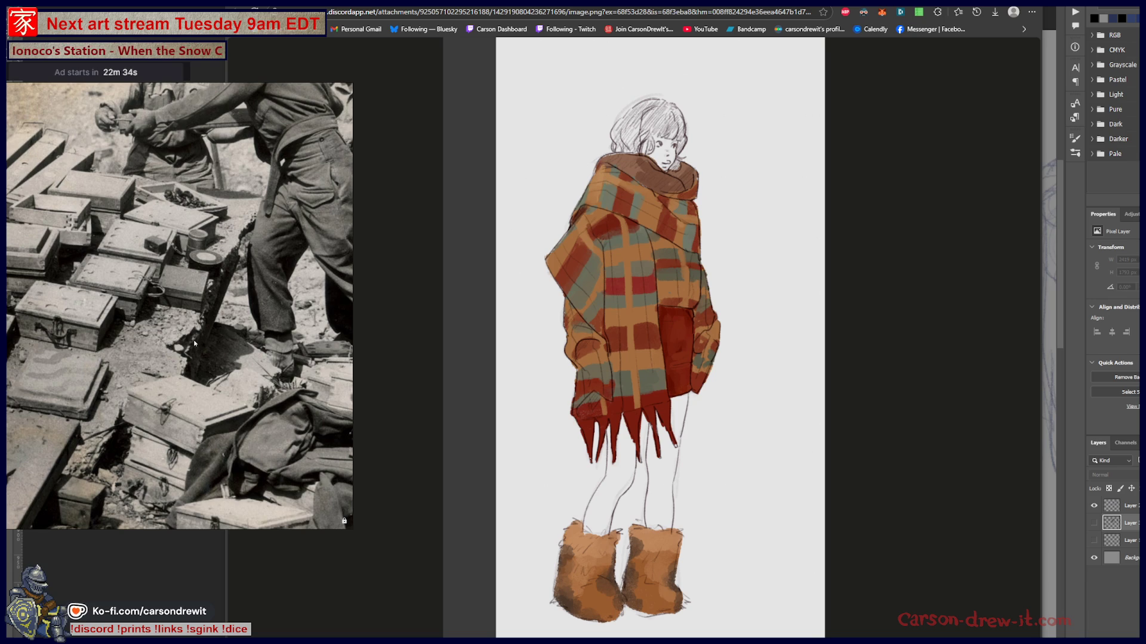
# Zoom out to reveal the seated-man portraits beside the soldiers photo
pyautogui.scroll(-3, 194, 342)
pyautogui.scroll(-1, 183, 409)
pyautogui.scroll(-4, 181, 418)
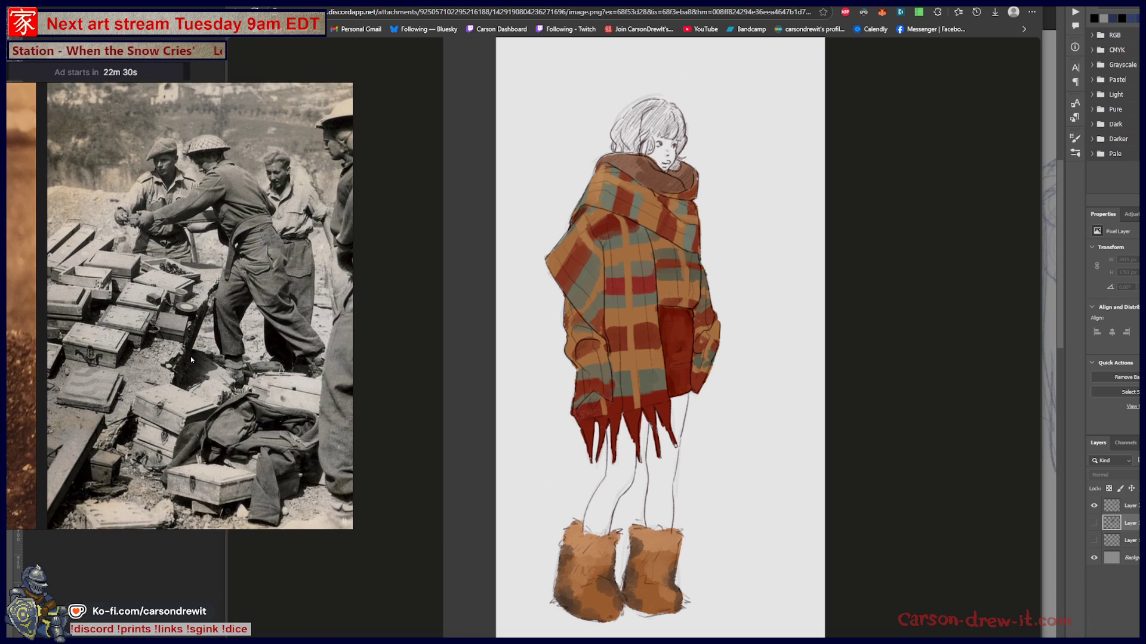
pyautogui.scroll(-3, 191, 361)
pyautogui.scroll(-1, 173, 397)
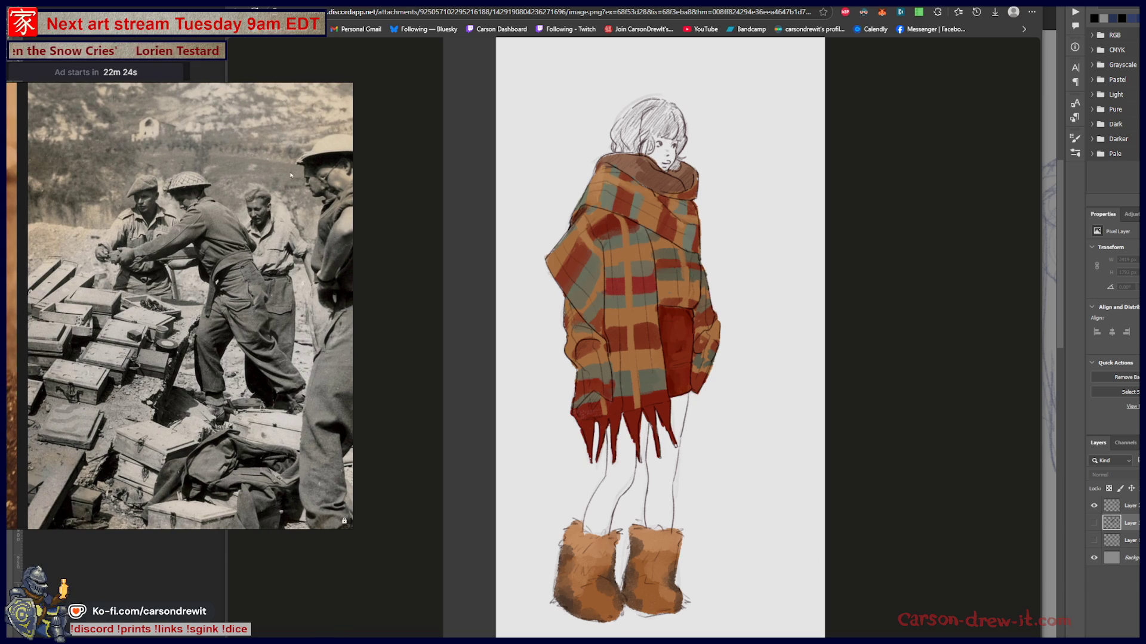
pyautogui.scroll(-3, 254, 273)
pyautogui.scroll(-3, 227, 450)
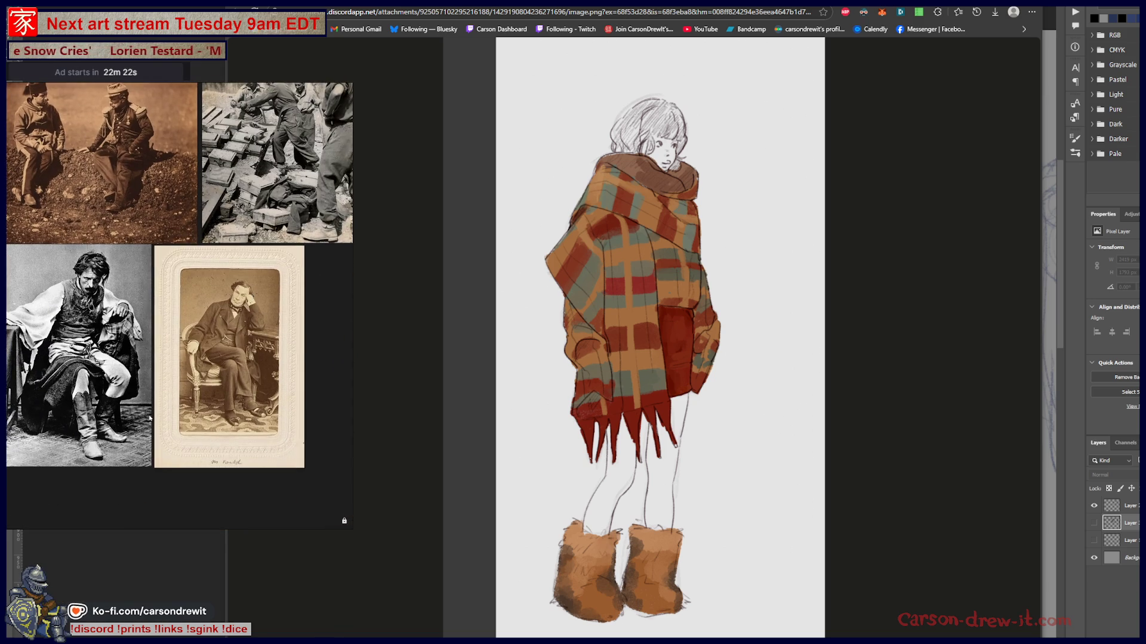
# Zoom and pan across the PureRef board toward the neighbouring photos
pyautogui.scroll(2, 161, 404)
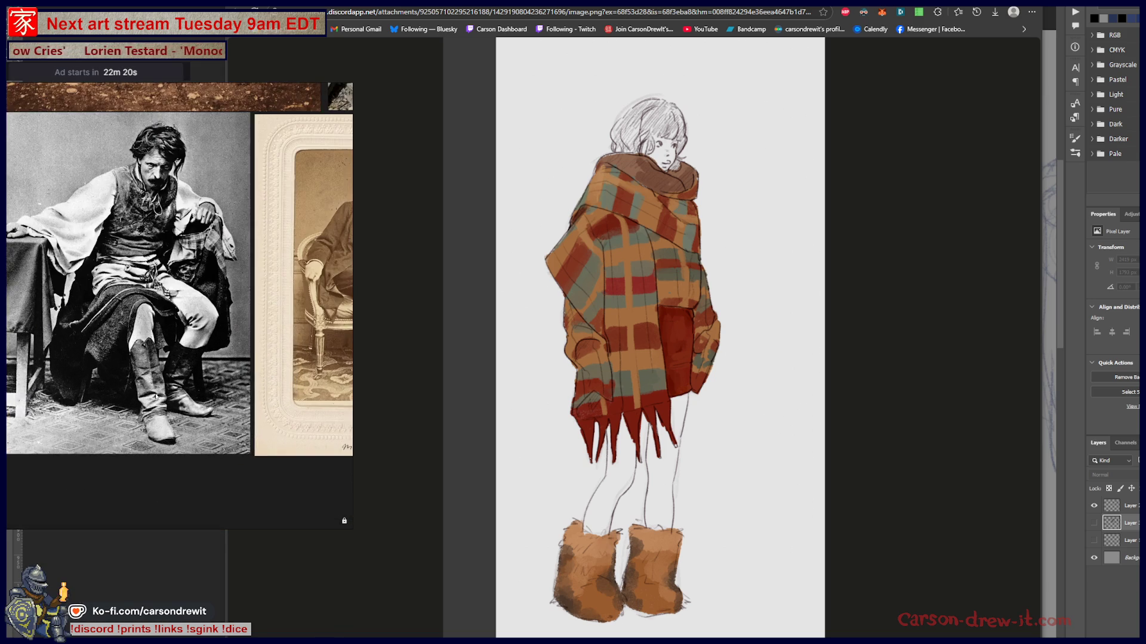
pyautogui.scroll(1, 172, 438)
pyautogui.scroll(-3, 171, 440)
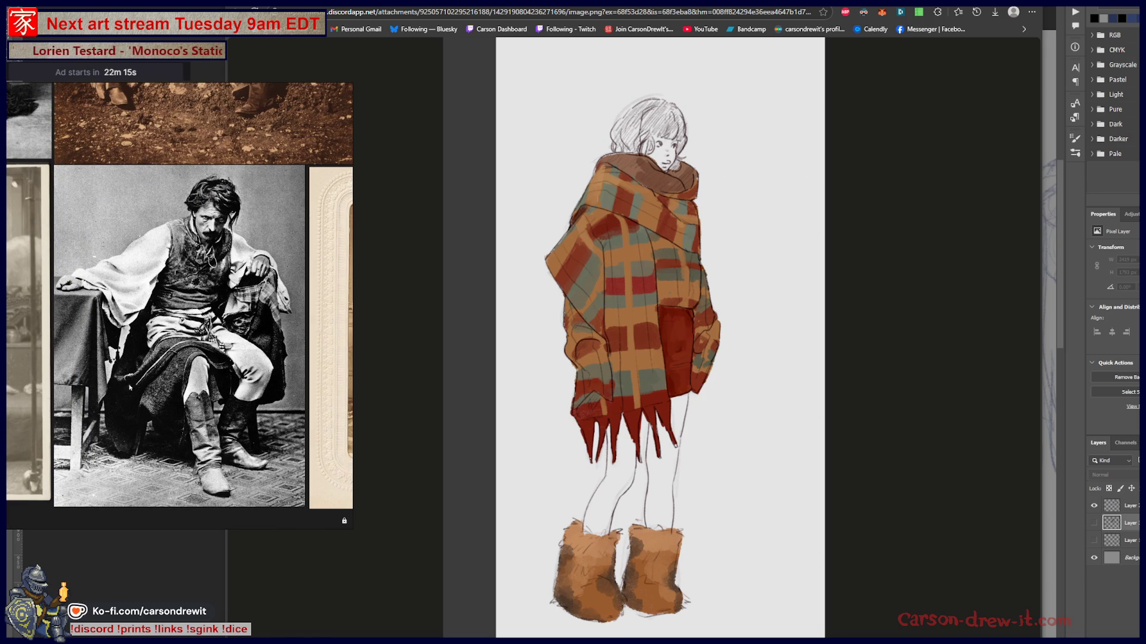
pyautogui.hscroll(-3, 191, 418)
pyautogui.scroll(1, 213, 408)
pyautogui.moveTo(213, 408)
pyautogui.mouseDown()
pyautogui.moveTo(240, 408)
pyautogui.moveTo(142, 418)
pyautogui.mouseUp()
pyautogui.hscroll(-3, 251, 382)
pyautogui.scroll(2, 230, 386)
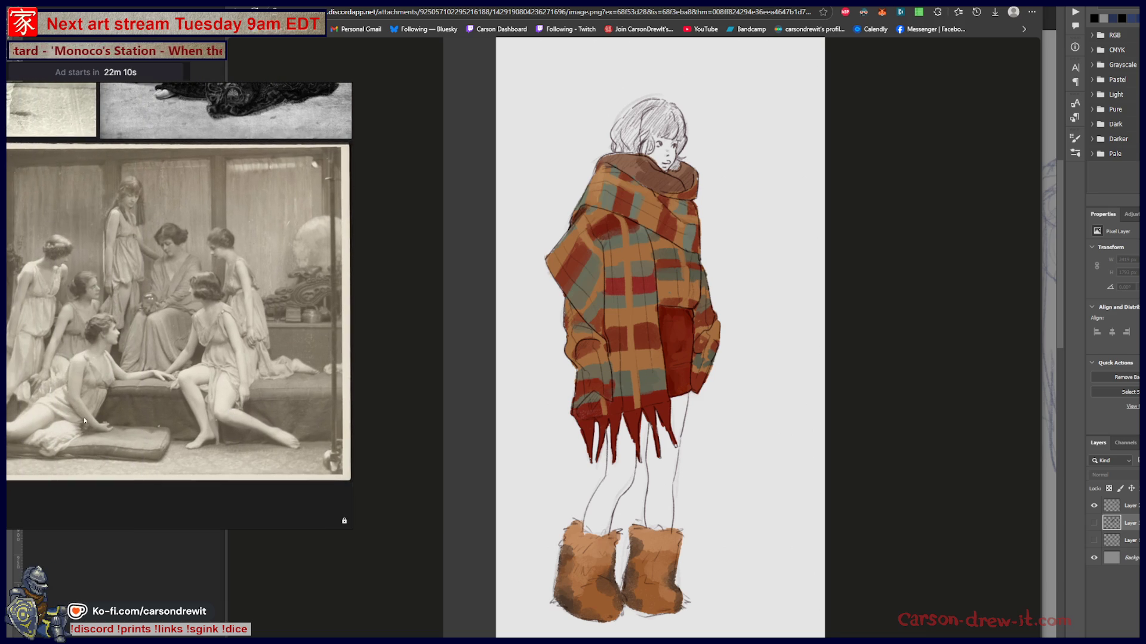
# Centre the robed women group photo up close, then close the tab to reach the plaid-scarf photo
pyautogui.hscroll(-5, 195, 410)
pyautogui.hscroll(-5, 119, 411)
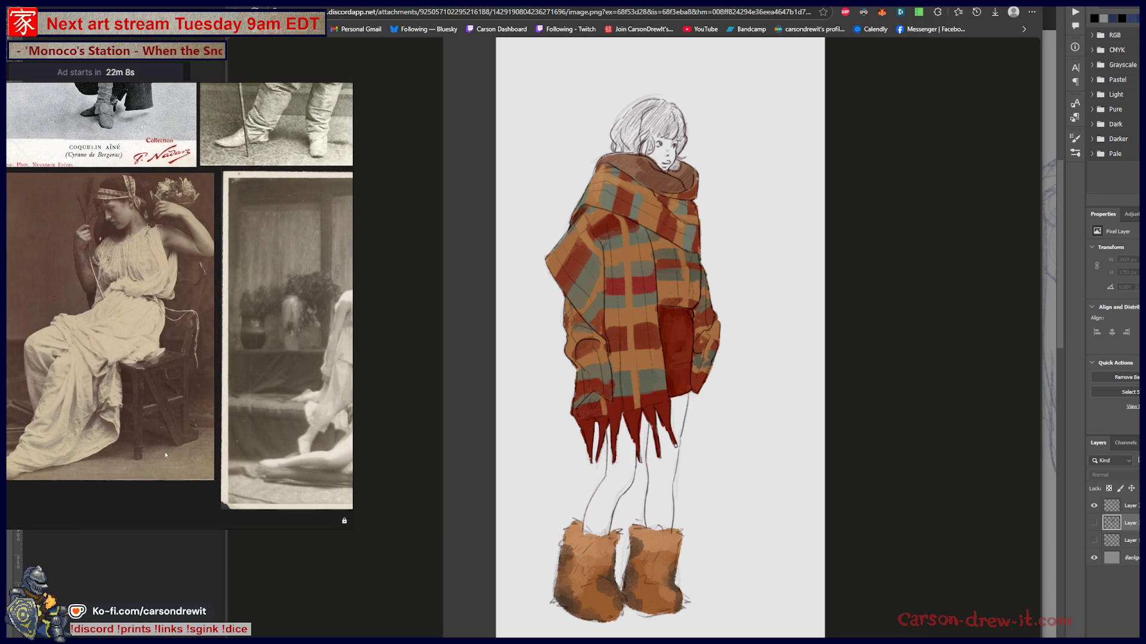
pyautogui.scroll(-3, 94, 341)
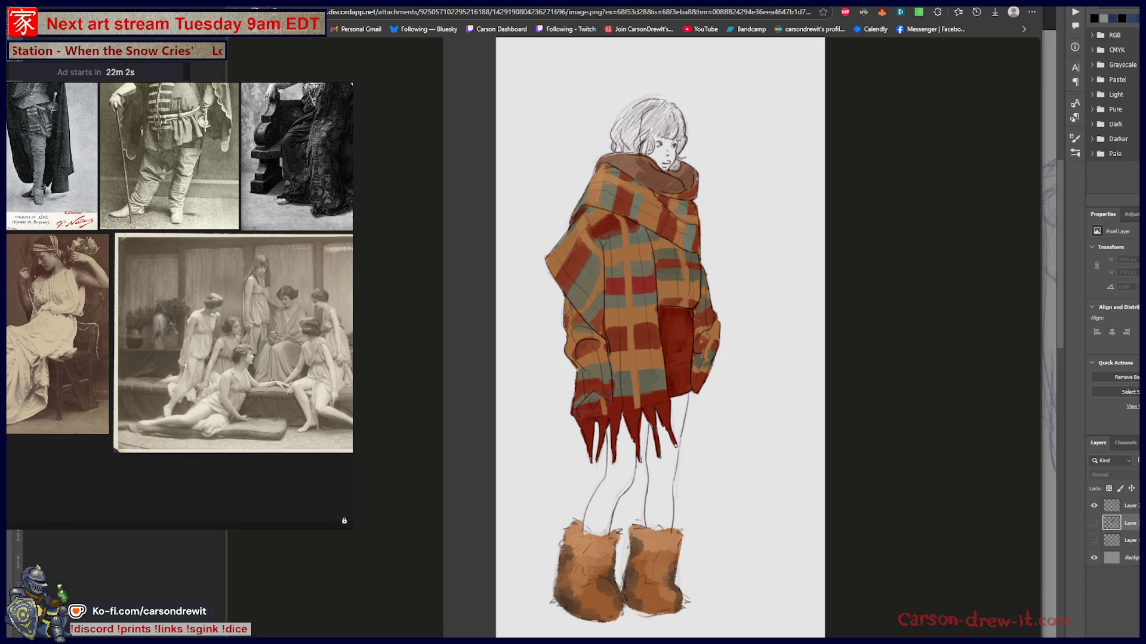
pyautogui.scroll(5, 165, 356)
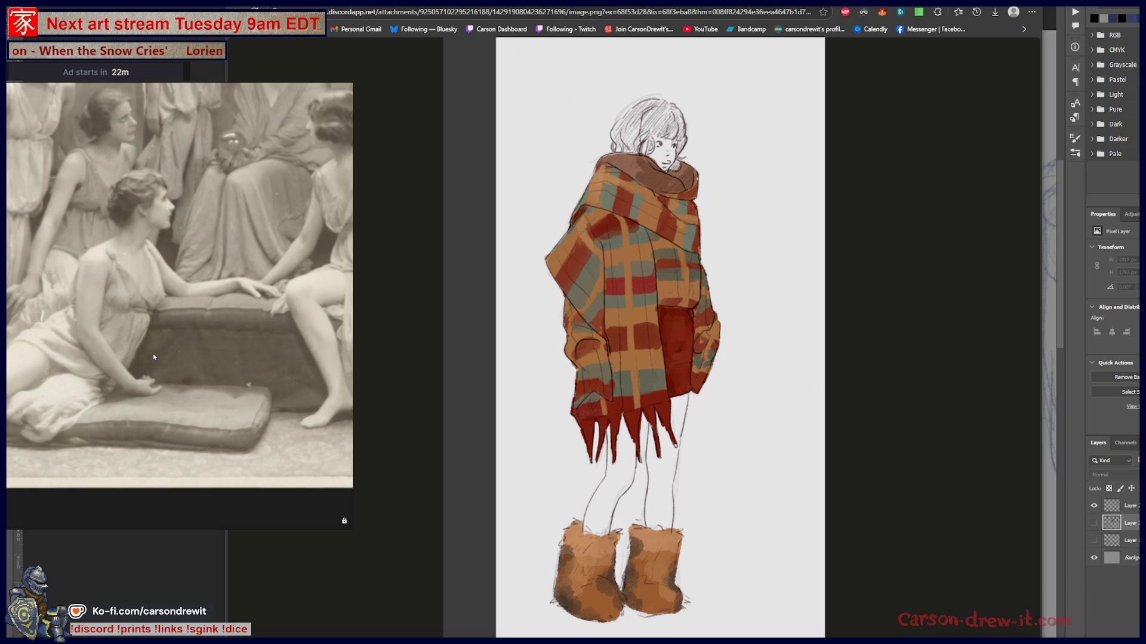
pyautogui.scroll(-5, 153, 357)
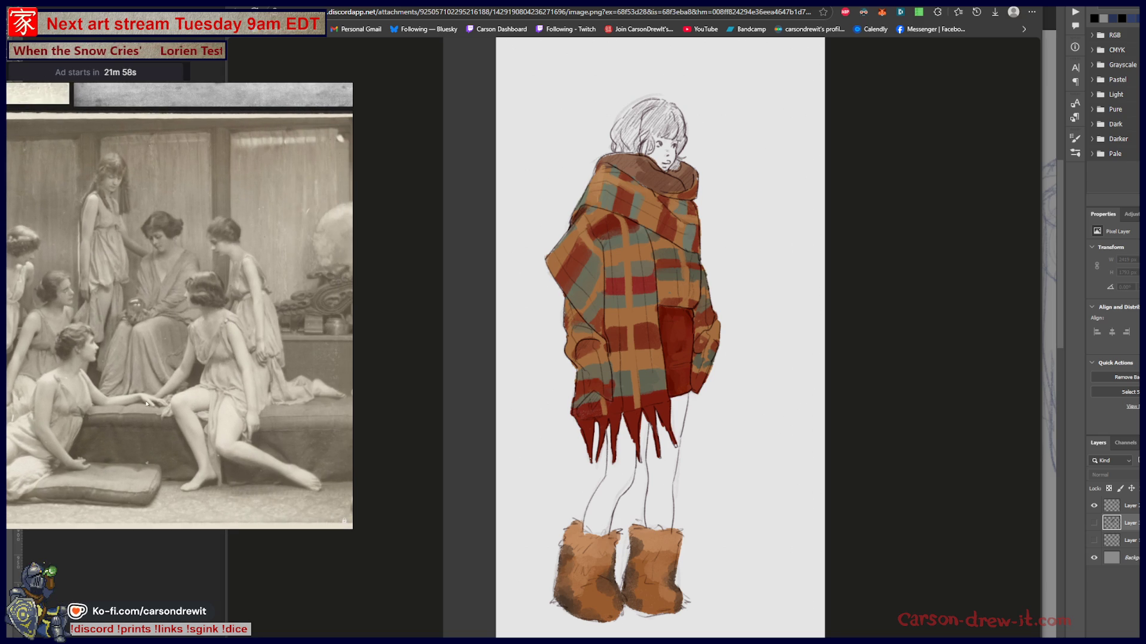
pyautogui.moveTo(135, 356); pyautogui.dragTo(212, 360)
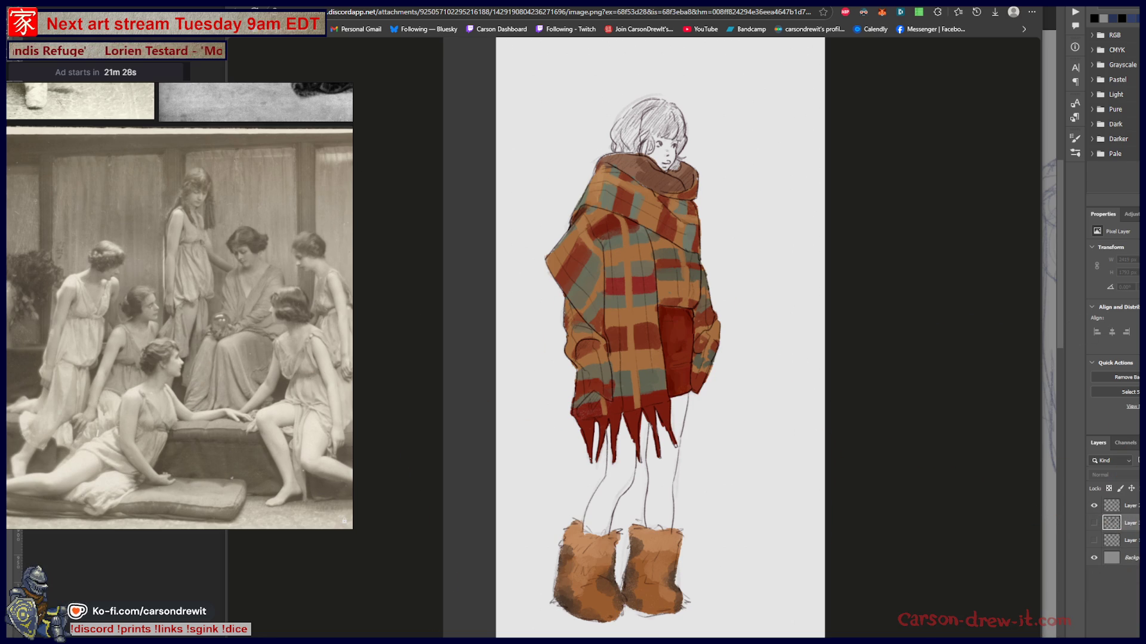
pyautogui.hotkey('ctrl', 'w')
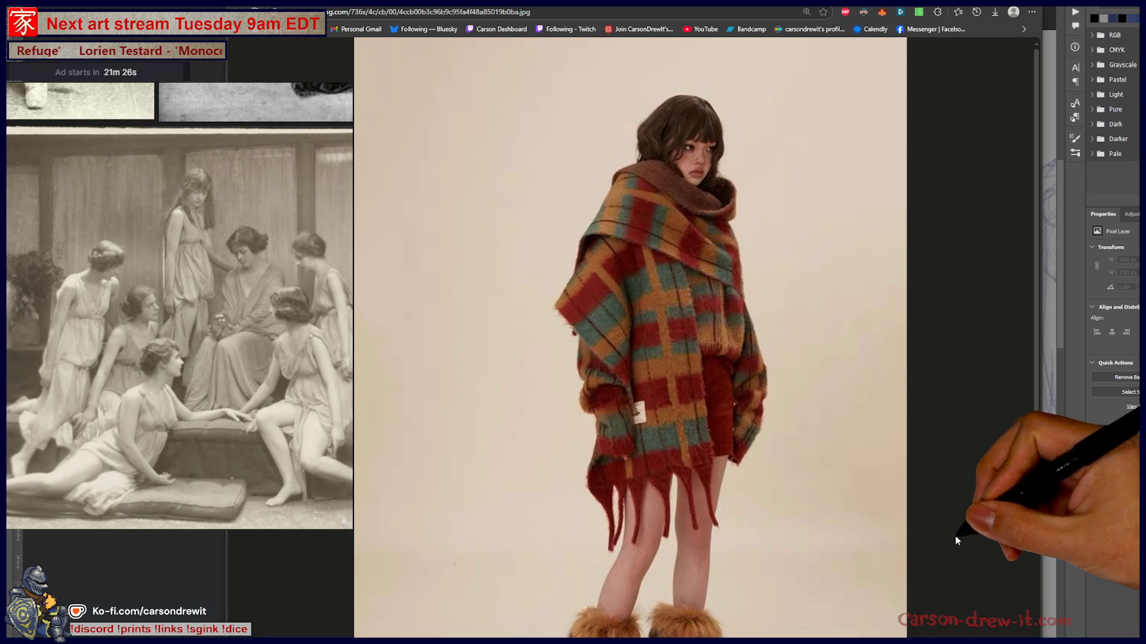
# Compare the enlarged plaid-scarf drawing with its model photo, then return to Photoshop's sketches
pyautogui.scroll(-2, 927, 479)
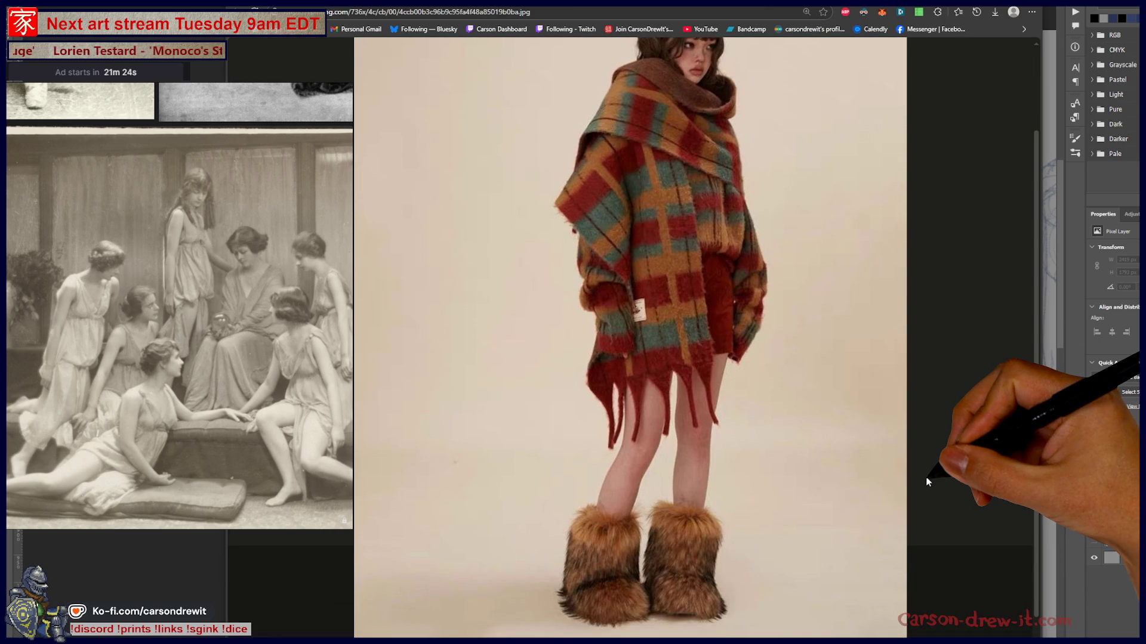
pyautogui.scroll(1, 927, 480)
pyautogui.scroll(1, 725, 159)
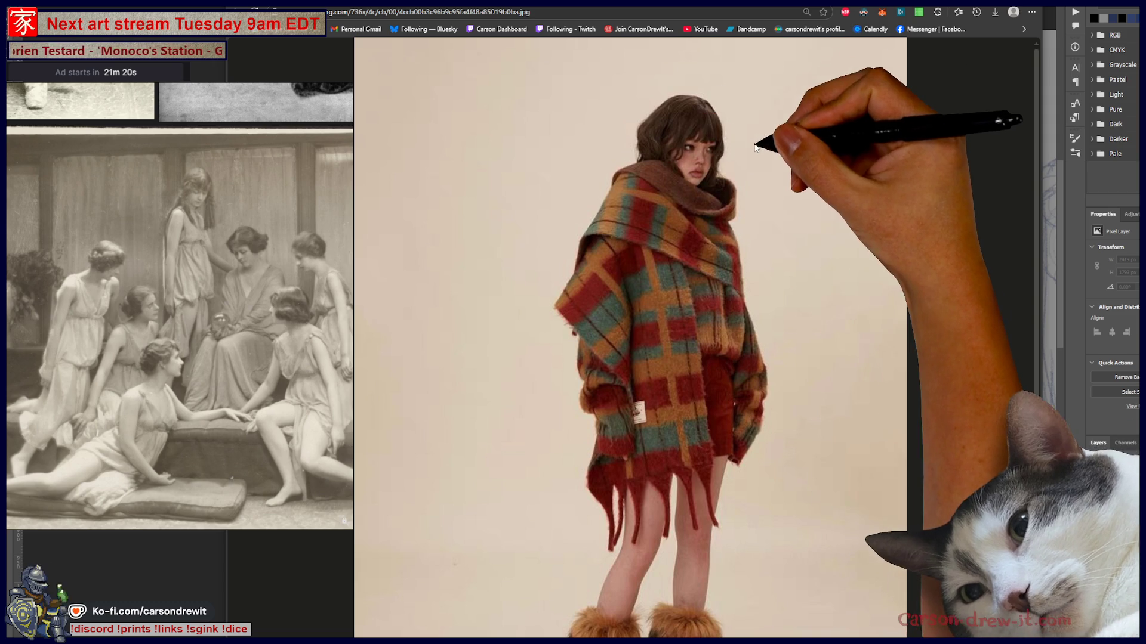
pyautogui.click(697, 7)
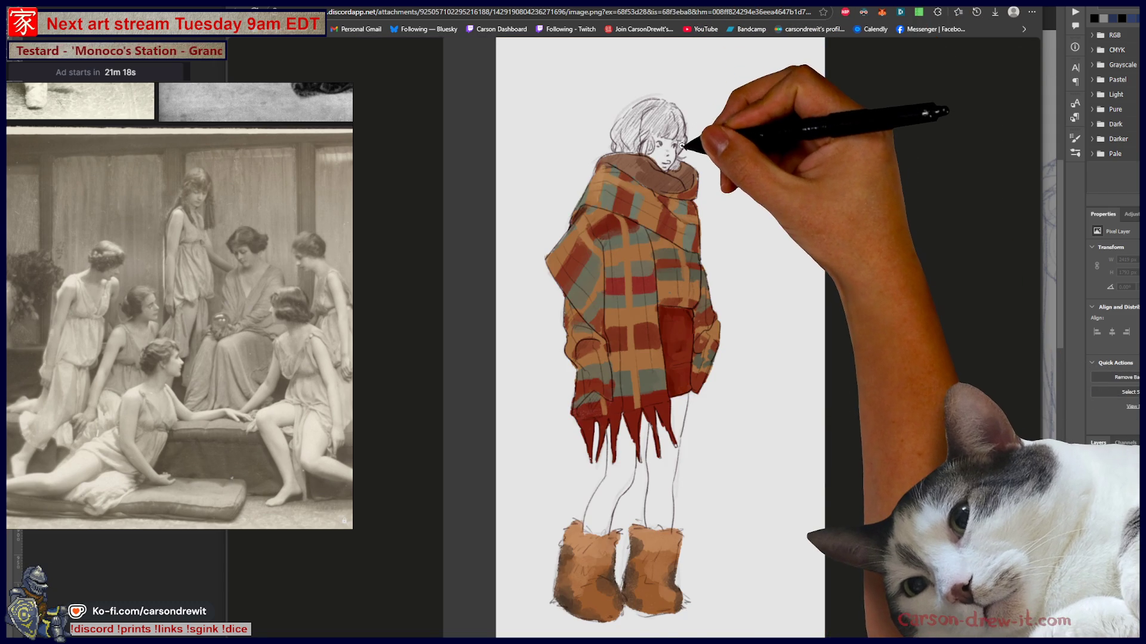
pyautogui.click(734, 253)
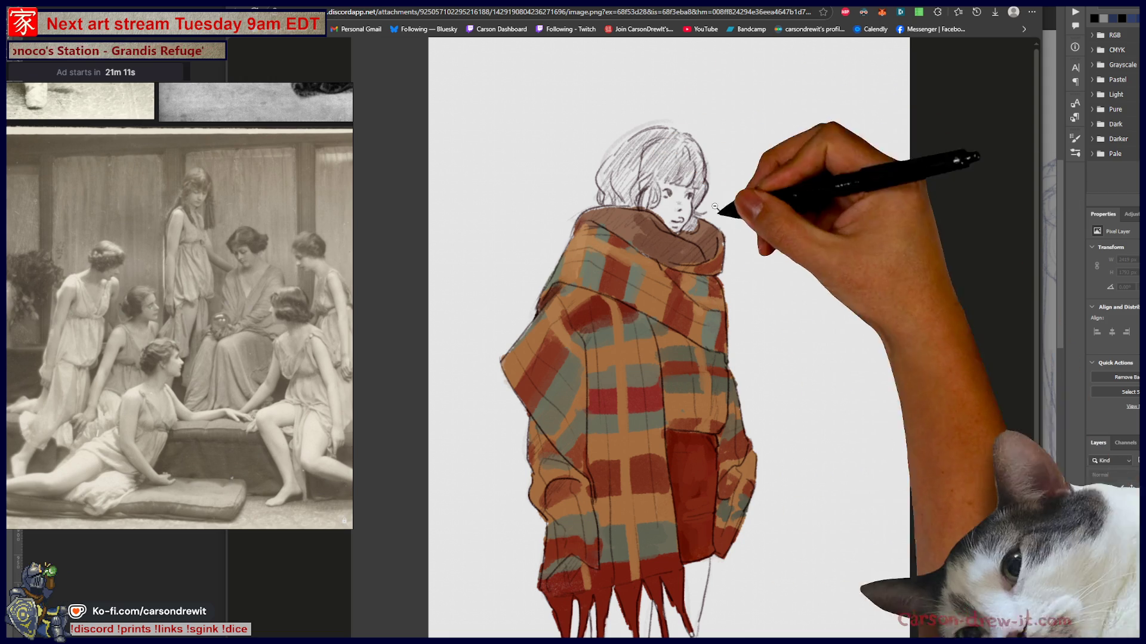
pyautogui.hotkey('ctrl', 'Tab')
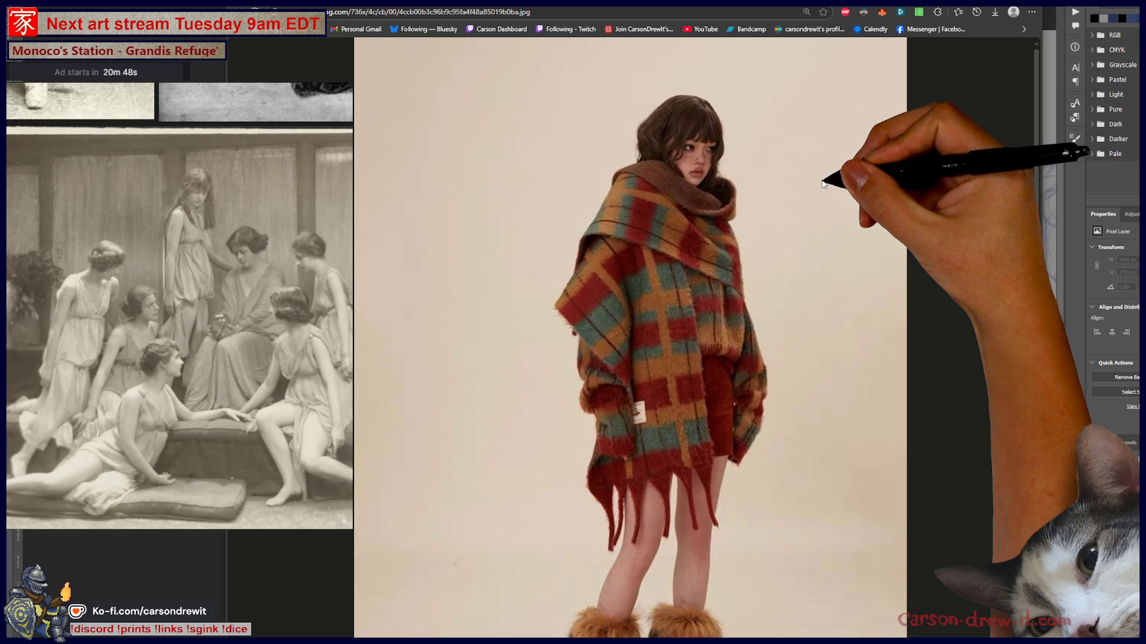
pyautogui.hotkey('alt', 'Tab')
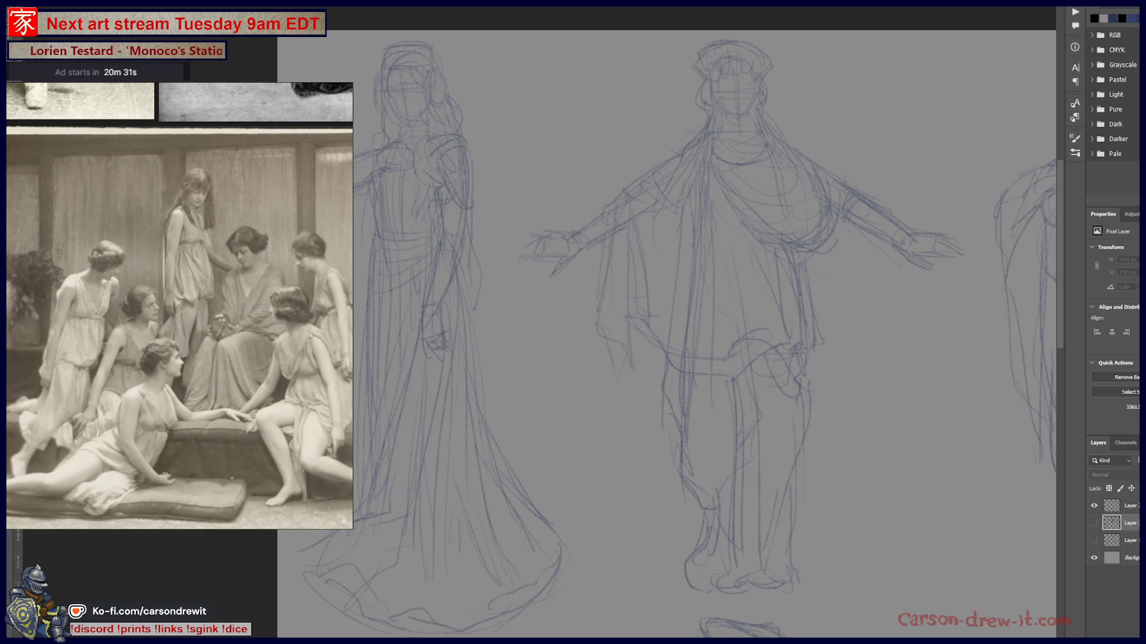
# Maximize the Twitch browser window and scroll down the Following live directory
pyautogui.hotkey('alt', 'Tab')
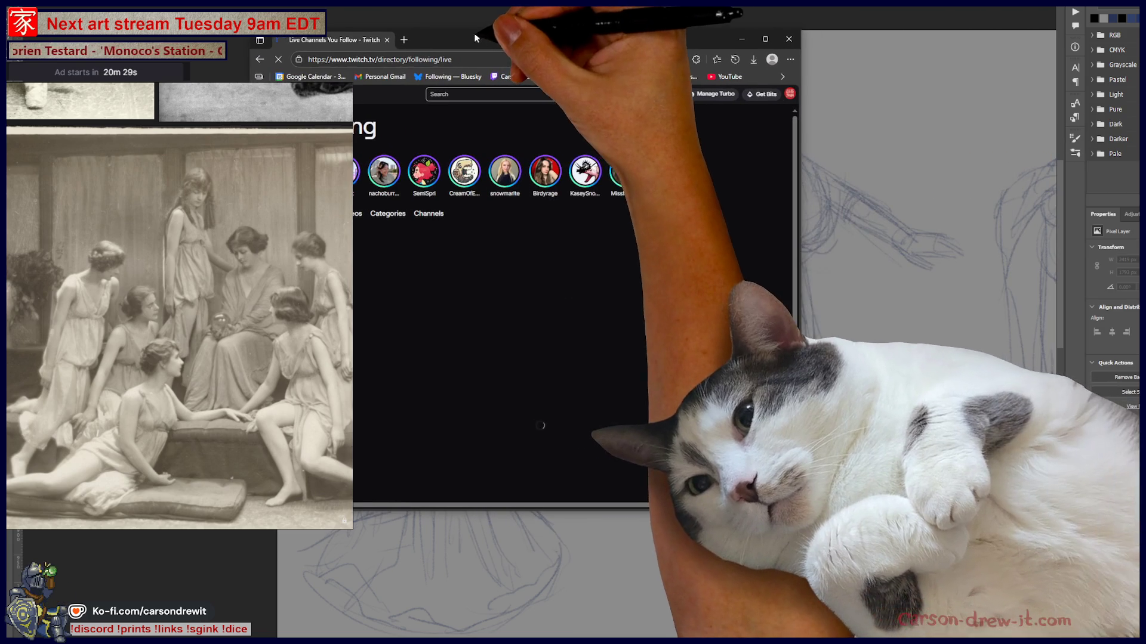
pyautogui.moveTo(798, 508)
pyautogui.mouseDown()
pyautogui.moveTo(1122, 636)
pyautogui.moveTo(1049, 638)
pyautogui.mouseUp()
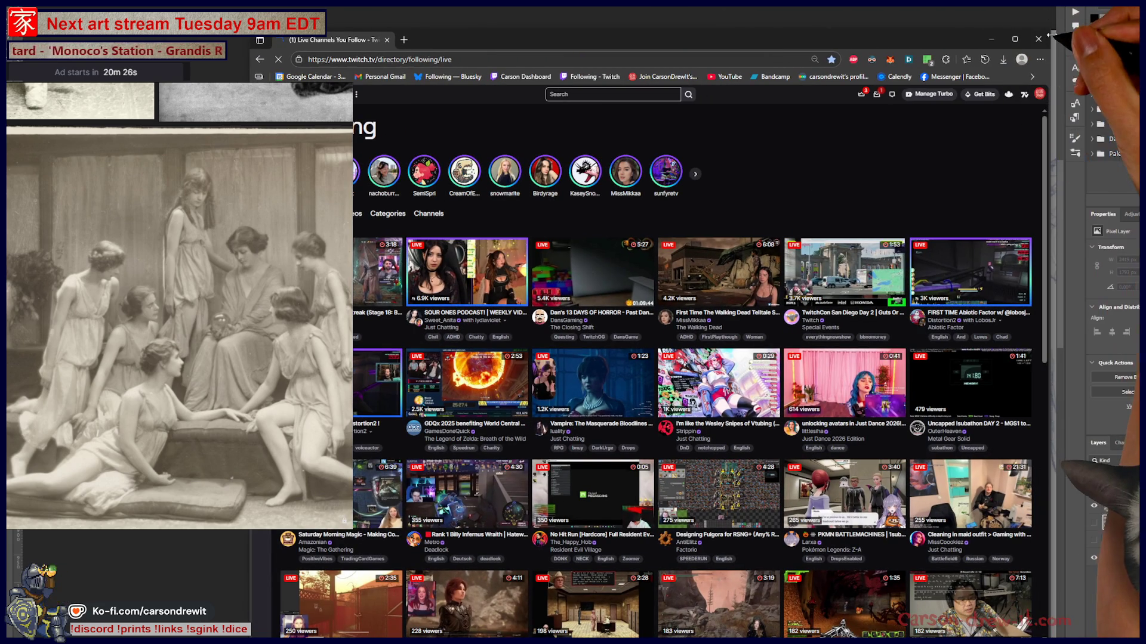
pyautogui.moveTo(1052, 31); pyautogui.dragTo(1099, 0)
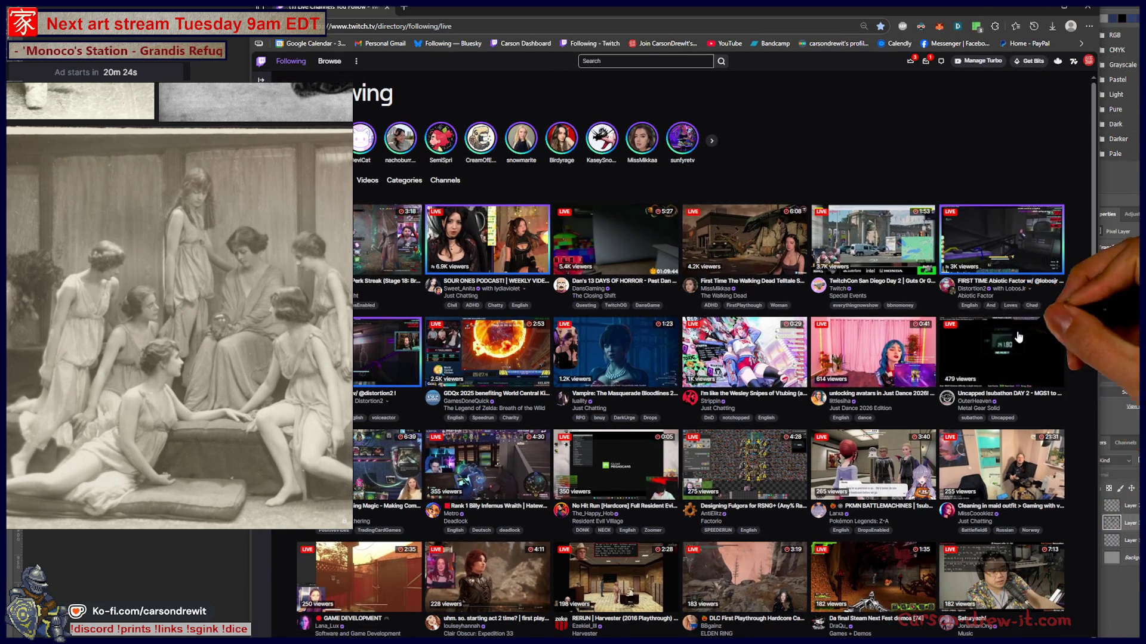
pyautogui.scroll(-10, 1005, 432)
pyautogui.scroll(-5, 1022, 432)
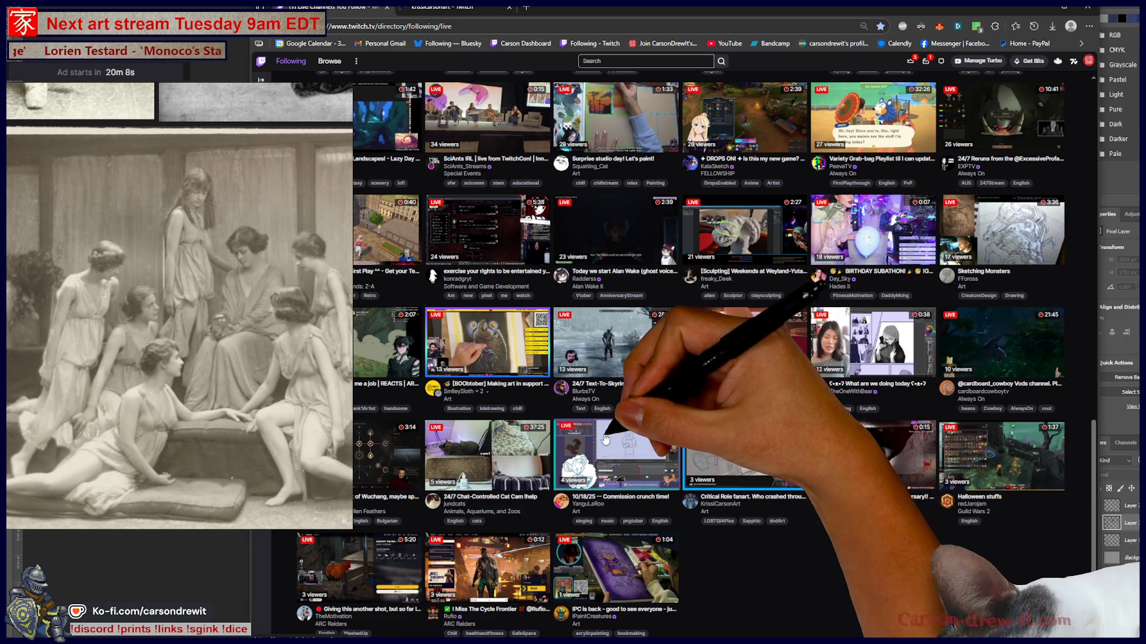
# Open YanguLaRoo, TheOneWithBear, SmileySloth, Sketching Monsters, Squatting_Cat and another art stream in background tabs
pyautogui.middleClick(607, 465)
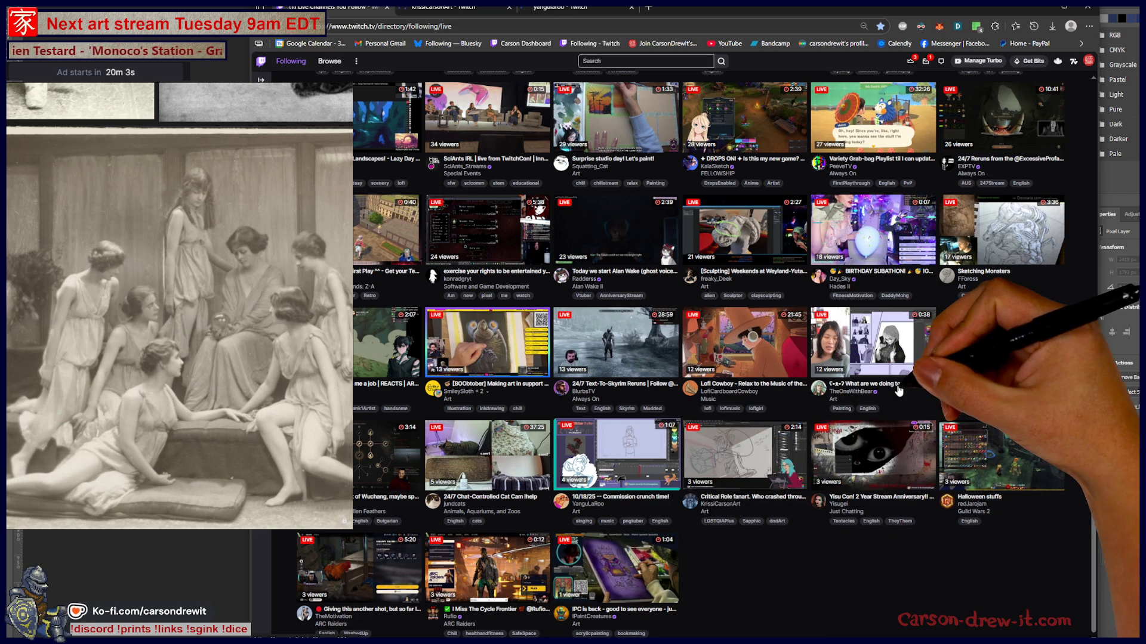
pyautogui.middleClick(898, 390)
pyautogui.middleClick(495, 339)
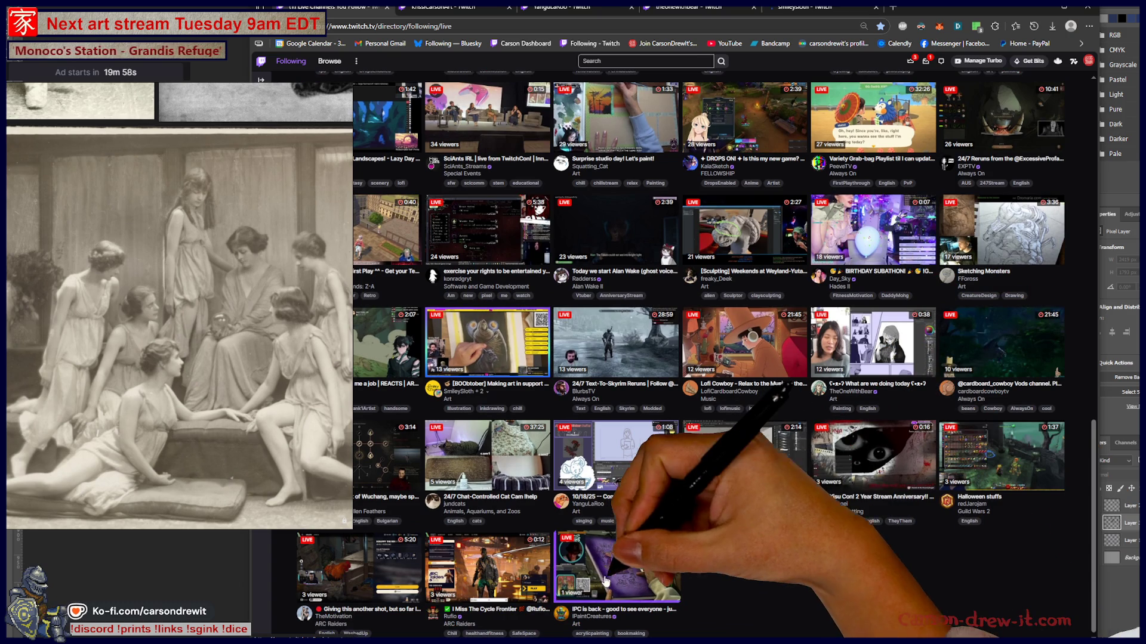
pyautogui.middleClick(605, 582)
pyautogui.scroll(2, 895, 471)
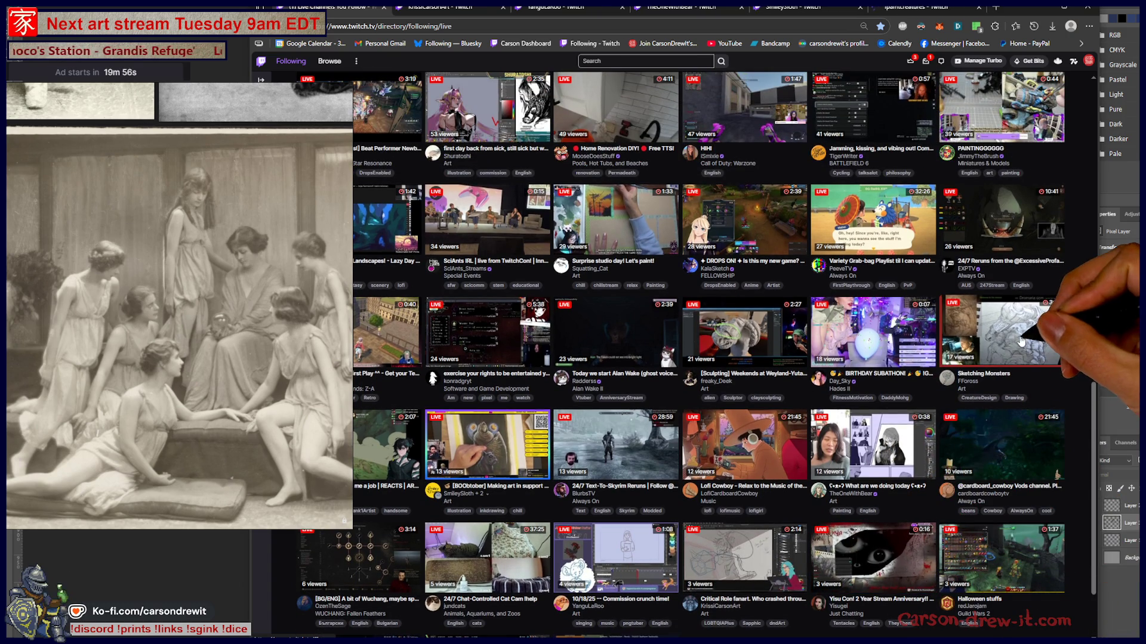
pyautogui.middleClick(1022, 341)
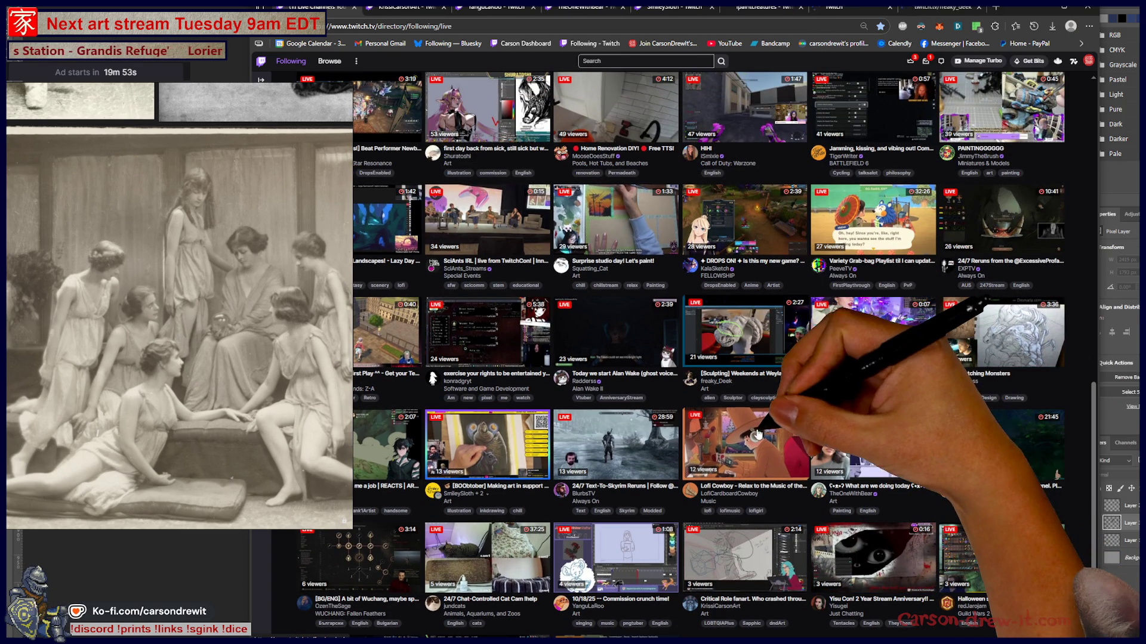
pyautogui.scroll(1, 597, 358)
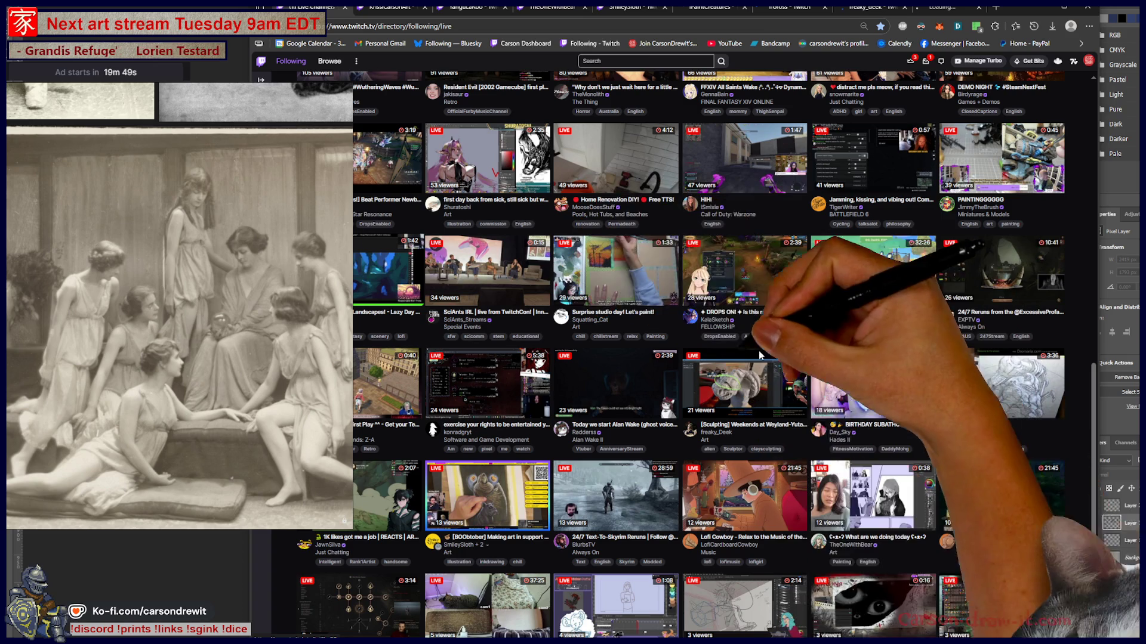
pyautogui.middleClick(615, 269)
# Start watching the KrissiCarsonArt live stream
pyautogui.scroll(1, 745, 334)
pyautogui.scroll(2, 753, 359)
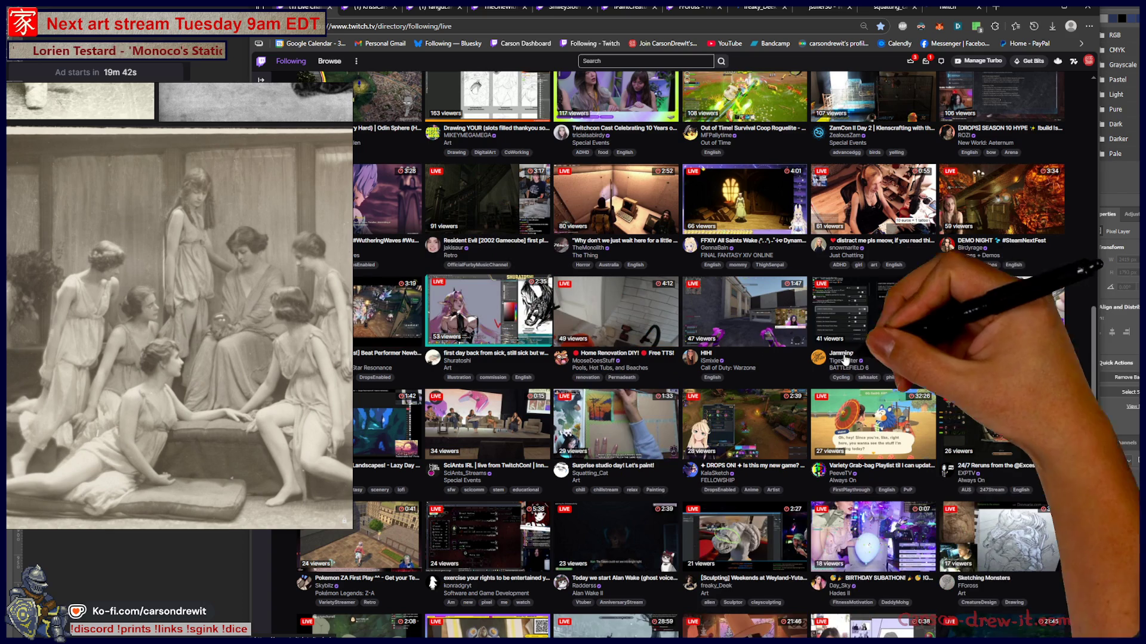
pyautogui.scroll(1, 568, 382)
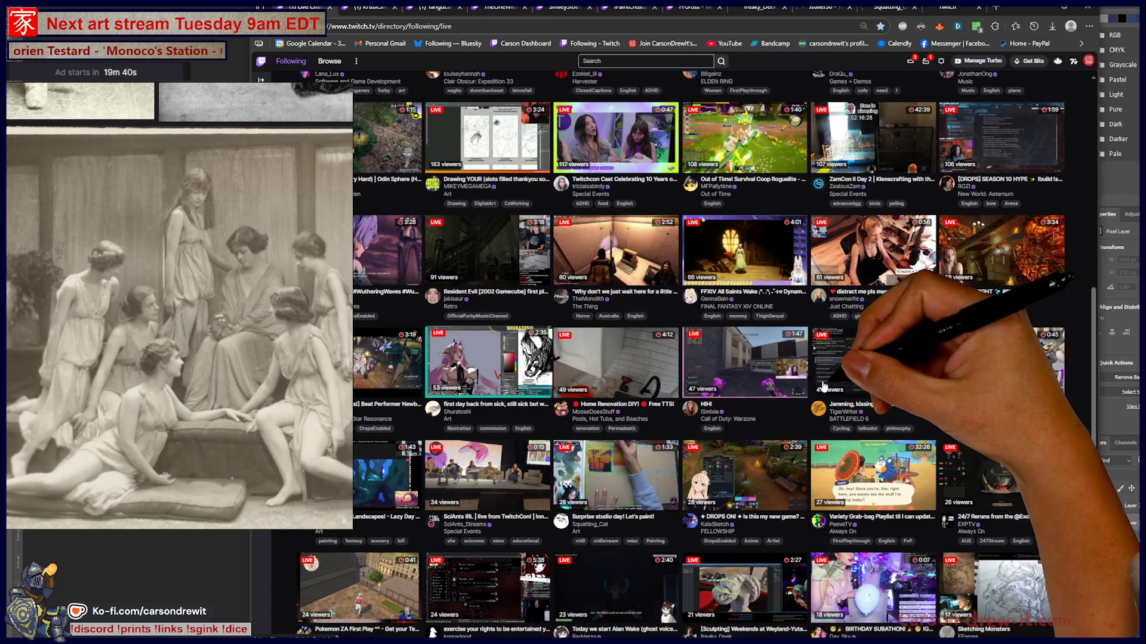
pyautogui.scroll(1, 1014, 325)
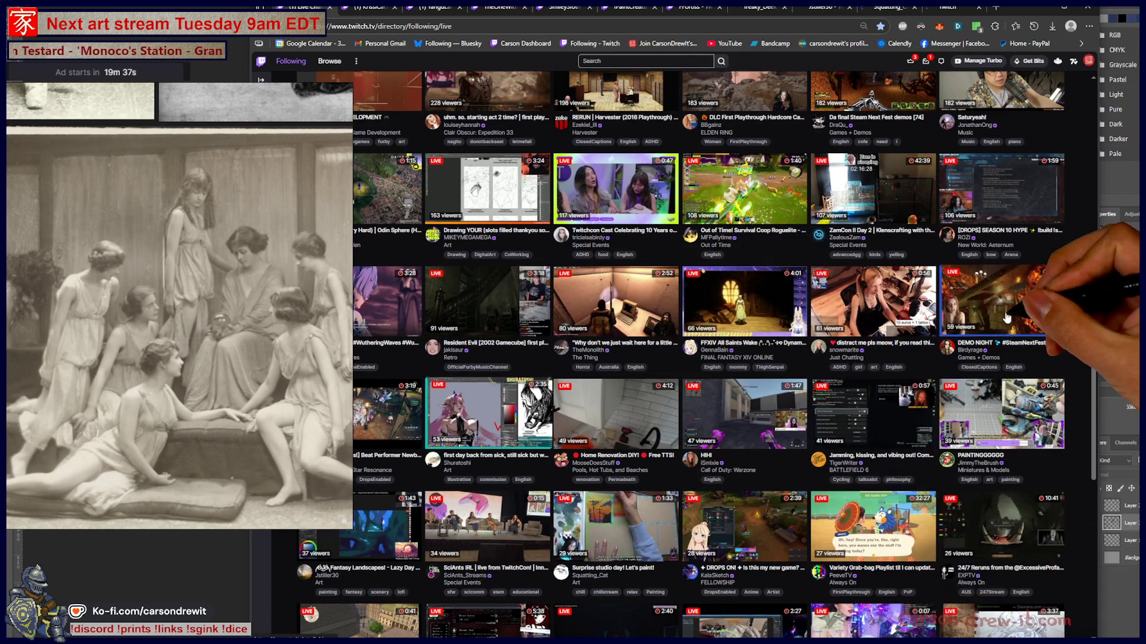
pyautogui.scroll(2, 1014, 325)
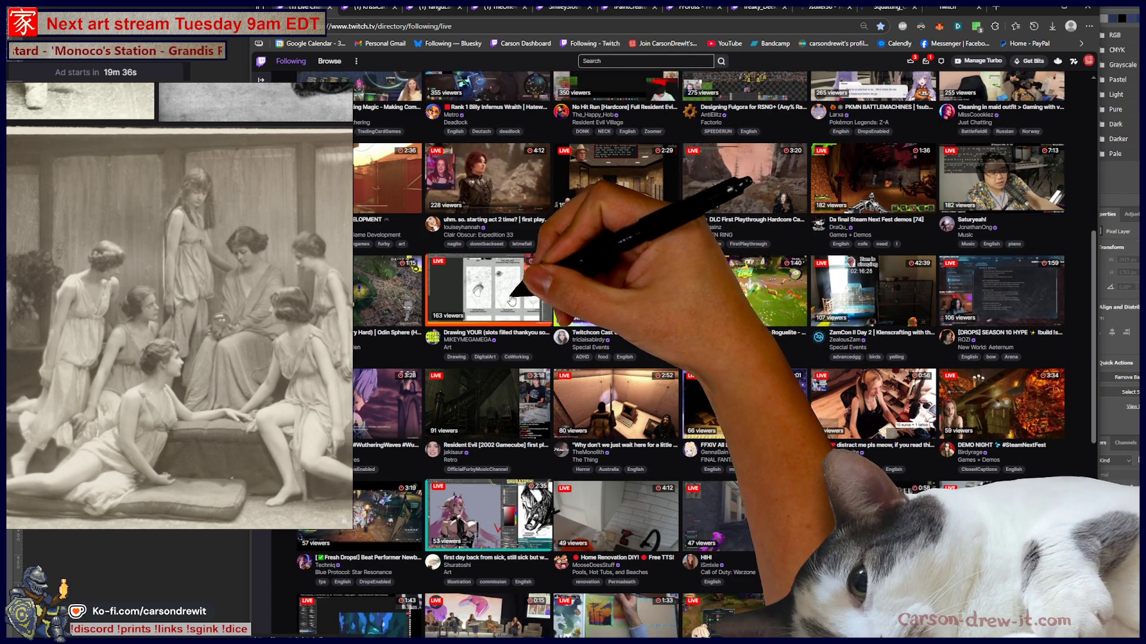
pyautogui.scroll(2, 941, 365)
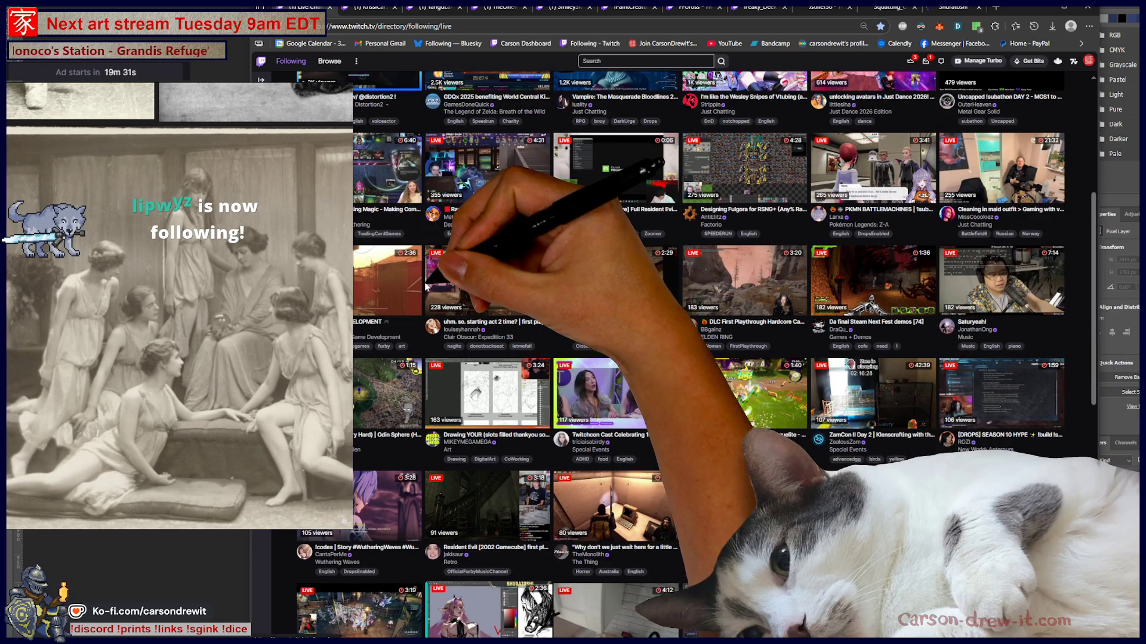
pyautogui.scroll(3, 684, 278)
pyautogui.scroll(2, 685, 278)
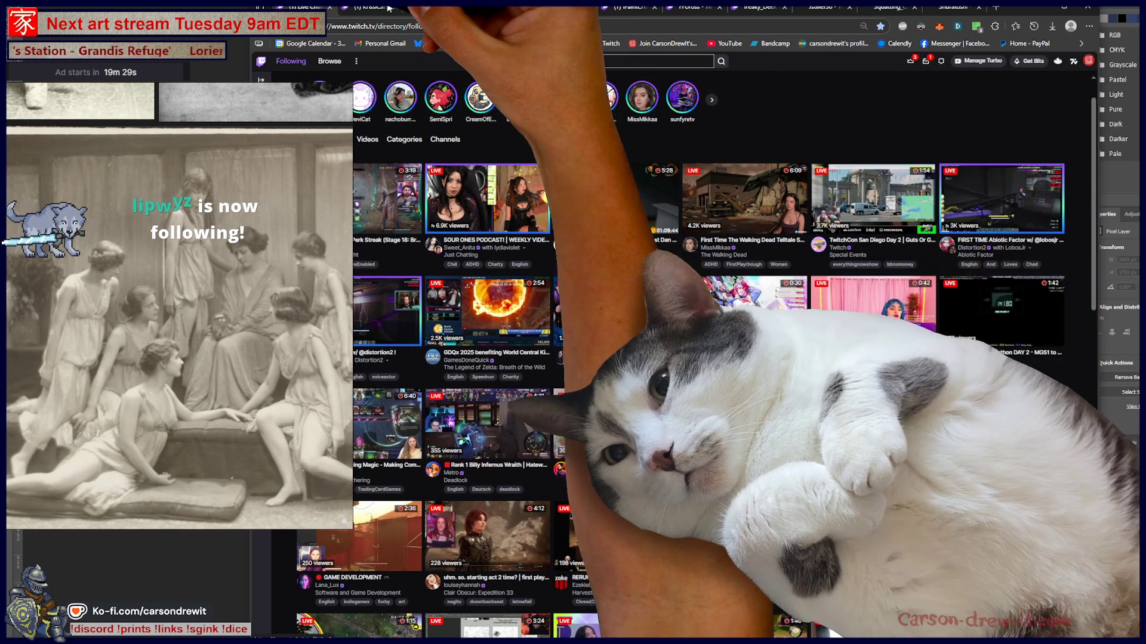
pyautogui.click(388, 8)
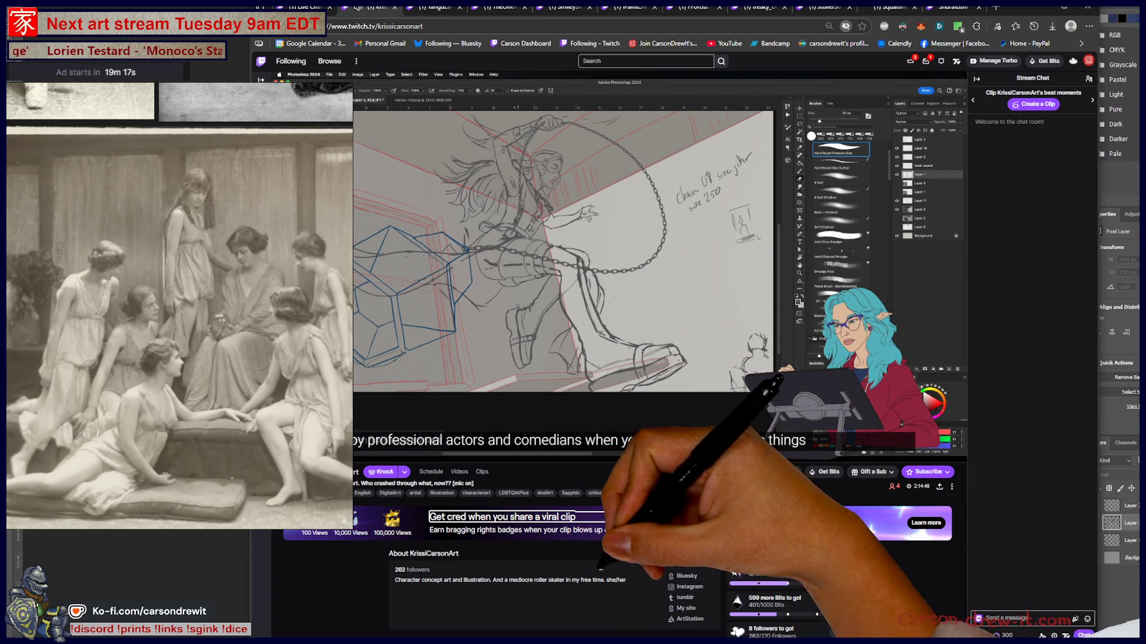
# Watch the iPaintCreatures stream painting a crowned character on a purple canvas
pyautogui.moveTo(520, 443)
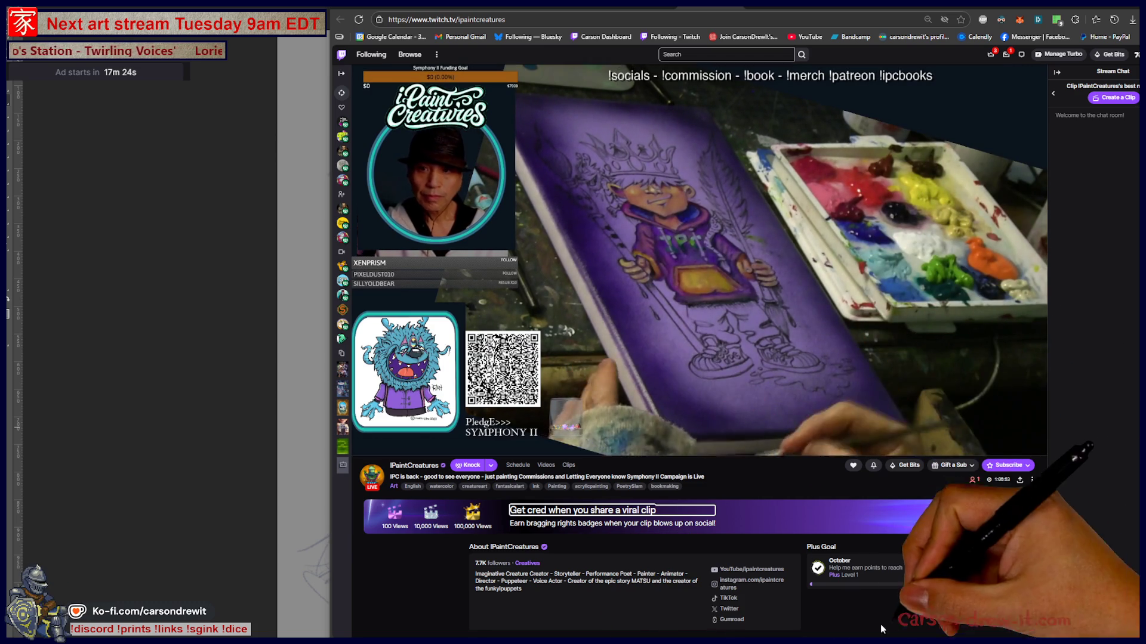
# Switch to jstiller30's Fantasy Landscapes stream showing a blue forest painting
pyautogui.click(783, 7)
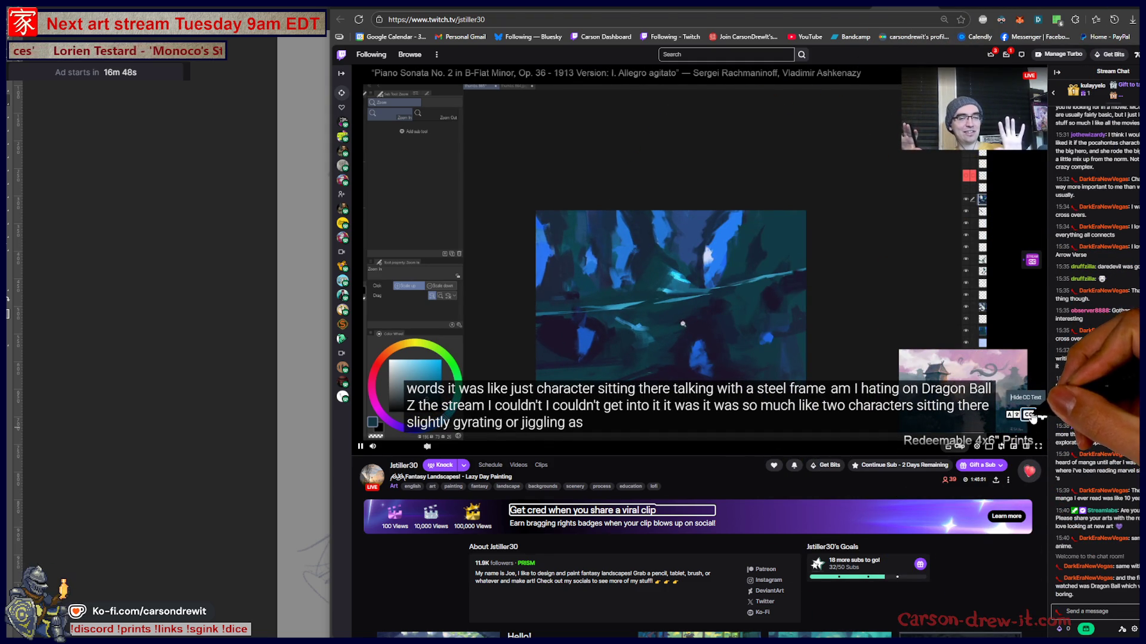
# Turn off the live captions on jstiller30's stream
pyautogui.click(1030, 416)
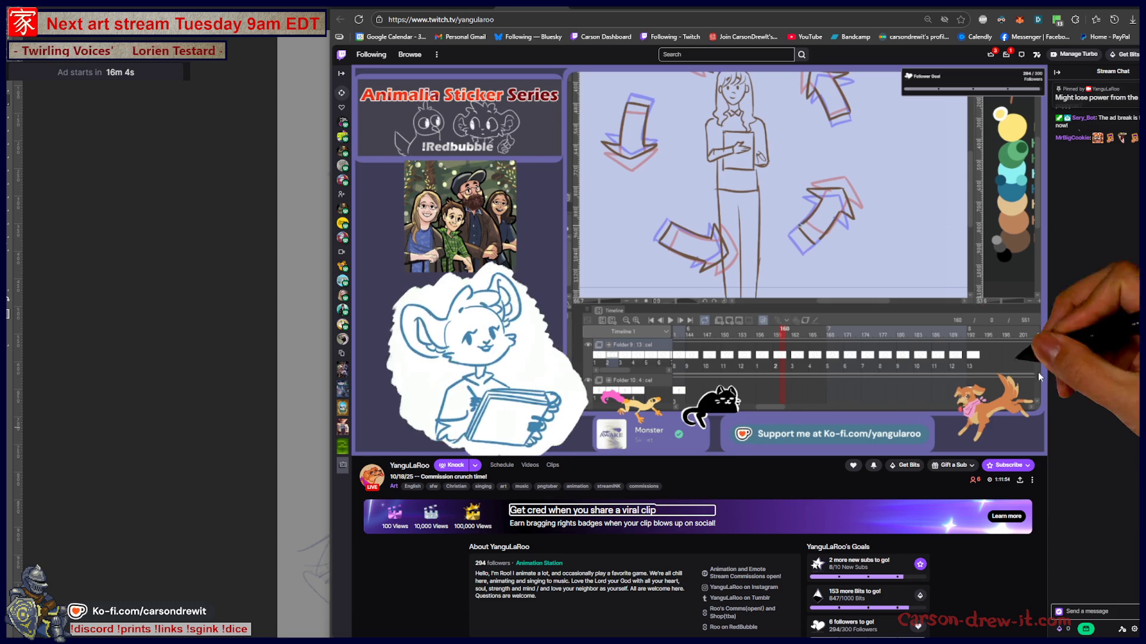
# Flip through TheOneWithBear, SmileySloth and FFoross, then settle on iPaintCreatures and select its address
pyautogui.click(608, 6)
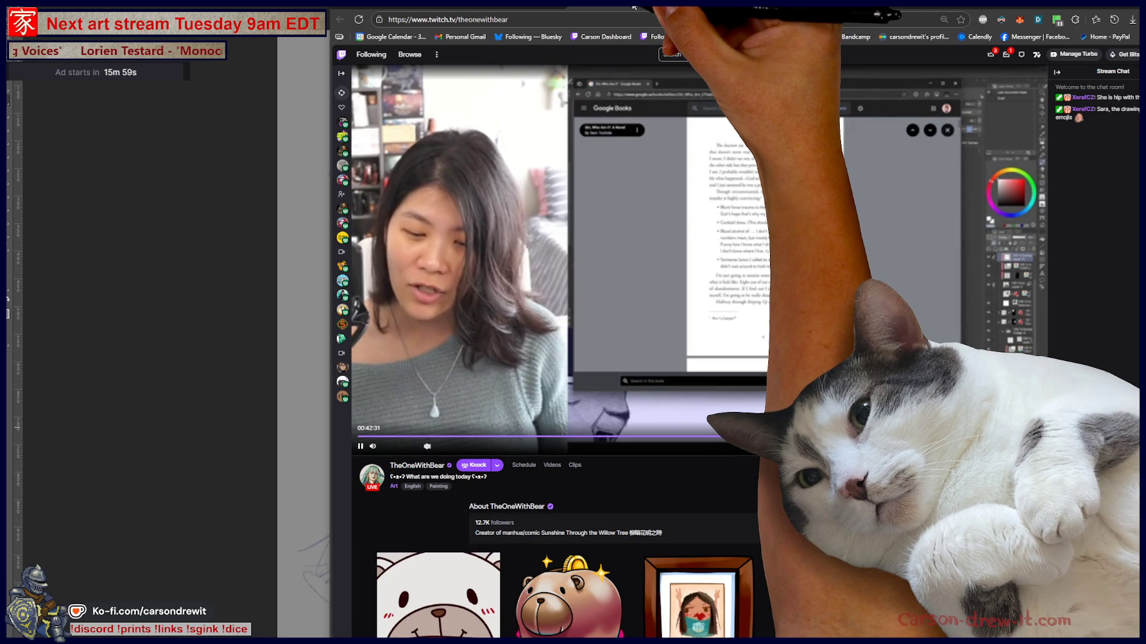
pyautogui.click(634, 7)
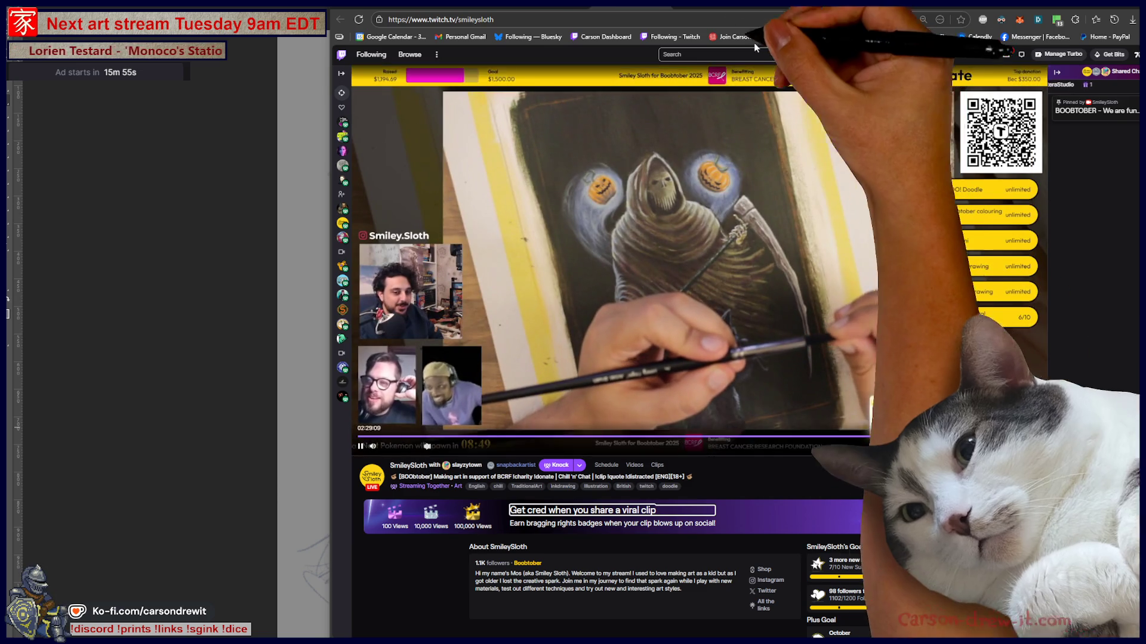
pyautogui.click(773, 7)
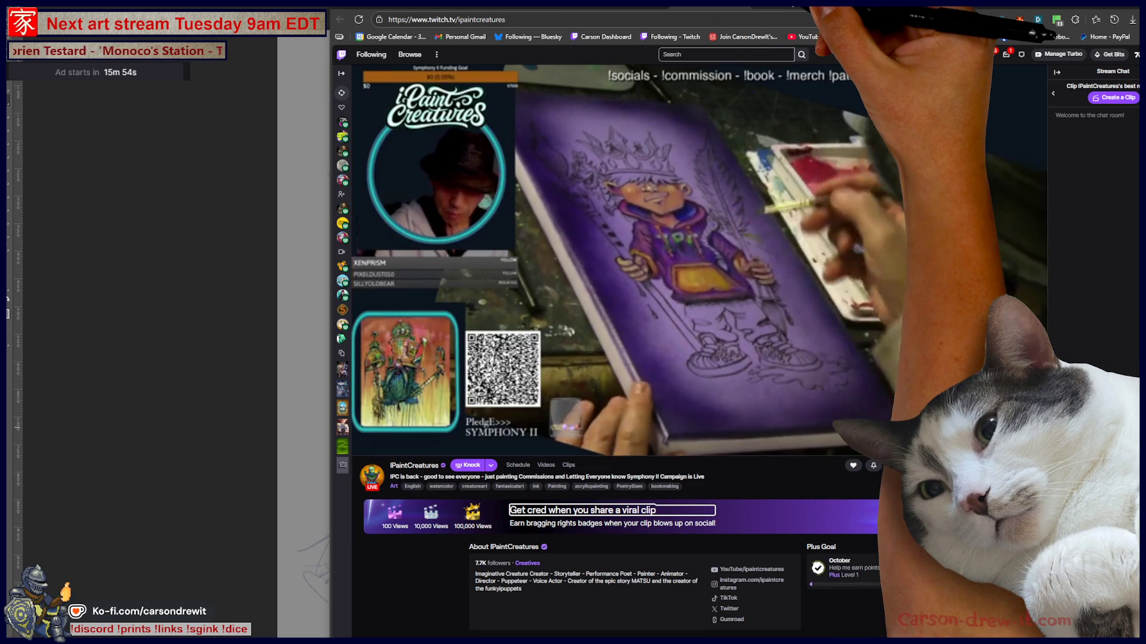
pyautogui.click(794, 7)
pyautogui.click(773, 7)
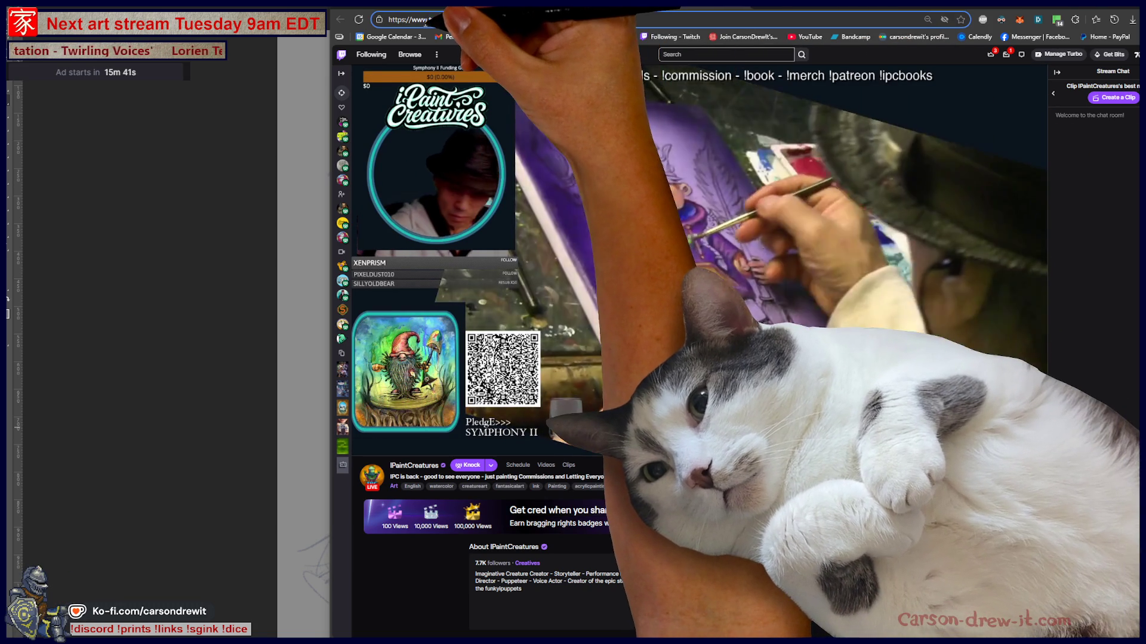
pyautogui.click(431, 21)
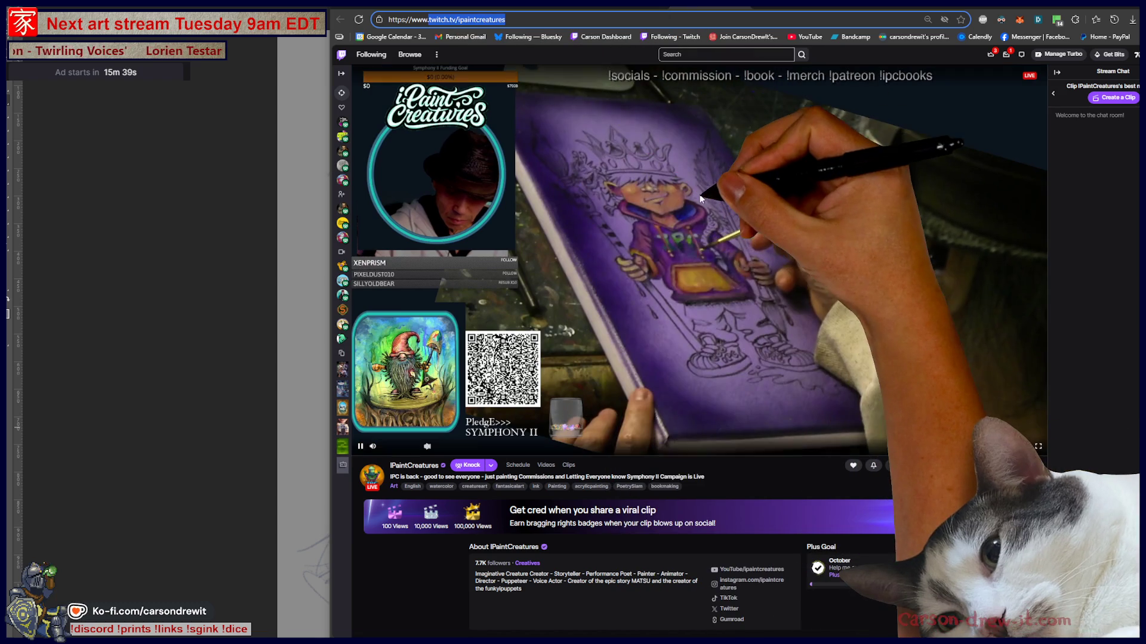